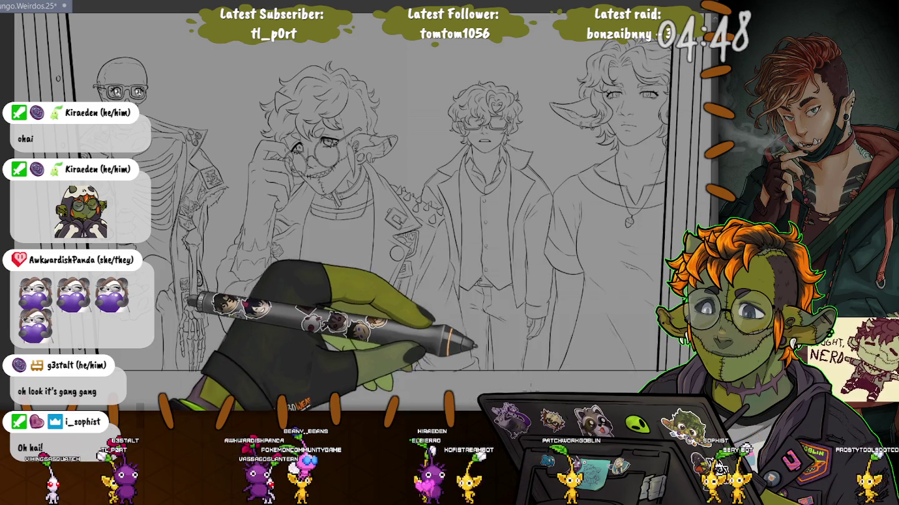
Erase the left stretch of the bottom border line below the skeleton's hand.
{"action": "scroll", "coordinate": [400, 280], "scroll_direction": "up", "scroll_amount": 5}
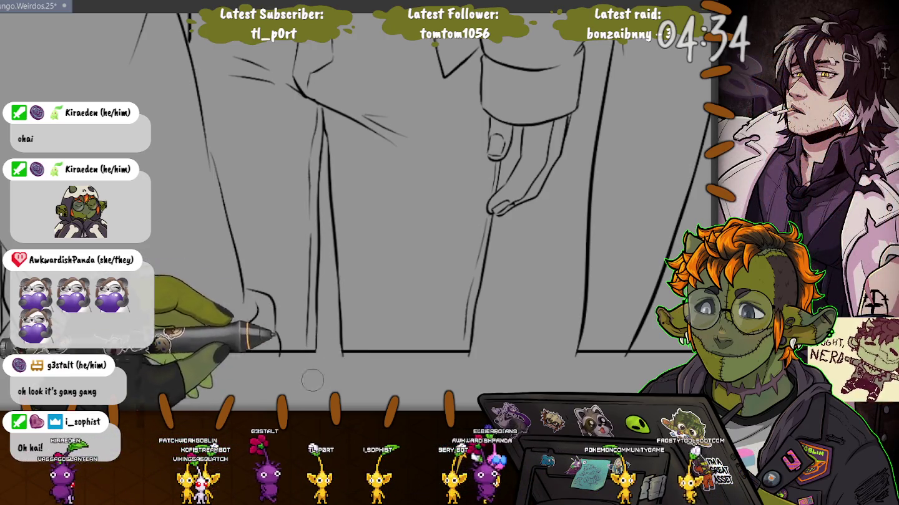
{"action": "key", "text": "Right"}
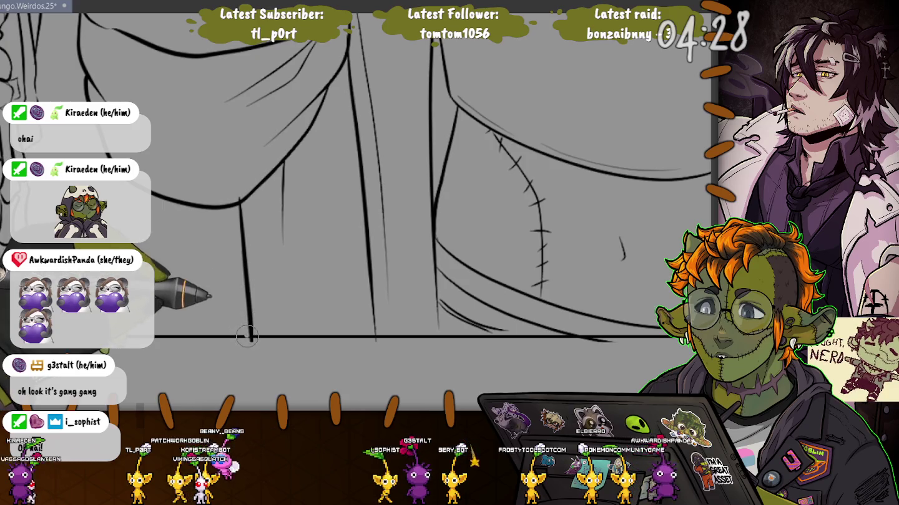
{"action": "left_click_drag", "start_coordinate": [247, 338], "coordinate": [9, 336]}
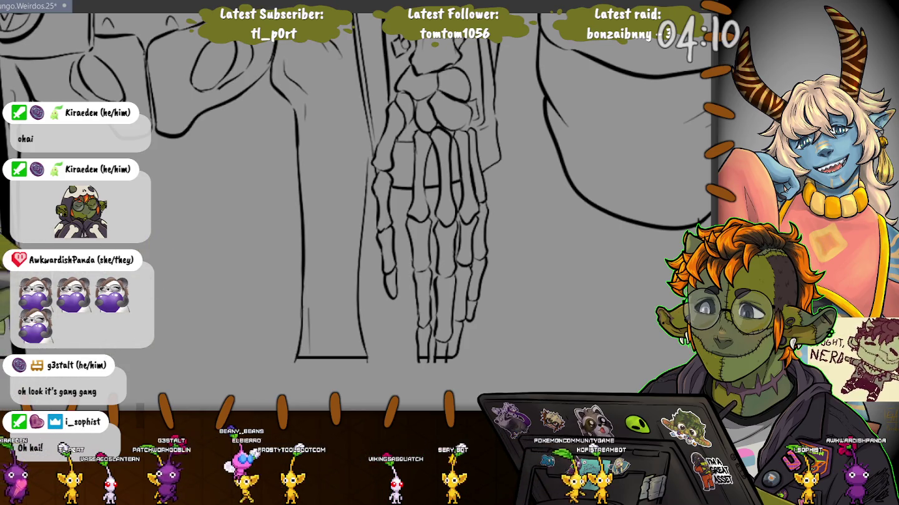
{"action": "left_click_drag", "start_coordinate": [147, 326], "coordinate": [366, 325]}
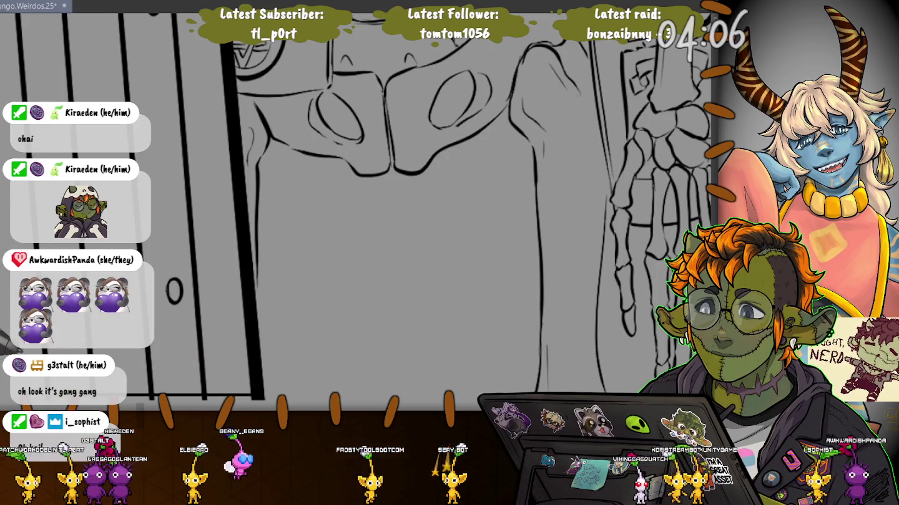
Draw a horizontal line capping the tops of the right door frame's vertical bars.
{"action": "scroll", "coordinate": [412, 206], "scroll_direction": "down", "scroll_amount": 2}
{"action": "scroll", "coordinate": [349, 205], "scroll_direction": "down", "scroll_amount": 2}
{"action": "scroll", "coordinate": [350, 205], "scroll_direction": "down", "scroll_amount": 2}
{"action": "scroll", "coordinate": [350, 205], "scroll_direction": "down", "scroll_amount": 2}
{"action": "scroll", "coordinate": [350, 206], "scroll_direction": "down", "scroll_amount": 2}
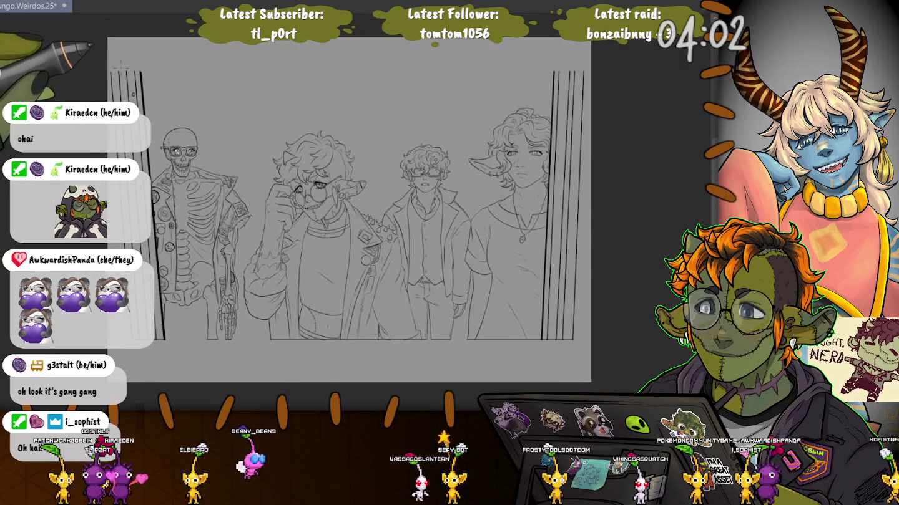
{"action": "scroll", "coordinate": [350, 206], "scroll_direction": "up", "scroll_amount": 2}
{"action": "scroll", "coordinate": [350, 205], "scroll_direction": "up", "scroll_amount": 2}
{"action": "scroll", "coordinate": [350, 206], "scroll_direction": "up", "scroll_amount": 1}
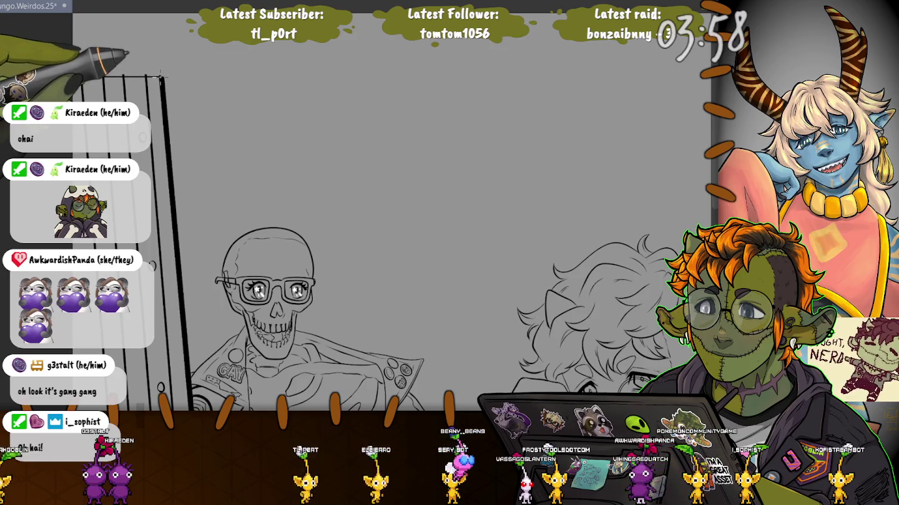
{"action": "scroll", "coordinate": [593, 312], "scroll_direction": "up", "scroll_amount": 2}
{"action": "scroll", "coordinate": [475, 281], "scroll_direction": "down", "scroll_amount": 2}
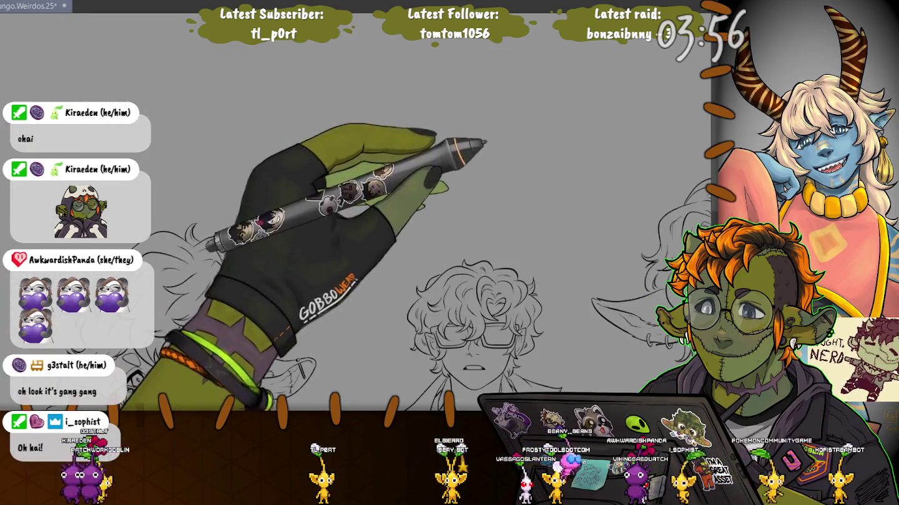
{"action": "scroll", "coordinate": [398, 93], "scroll_direction": "up", "scroll_amount": 2}
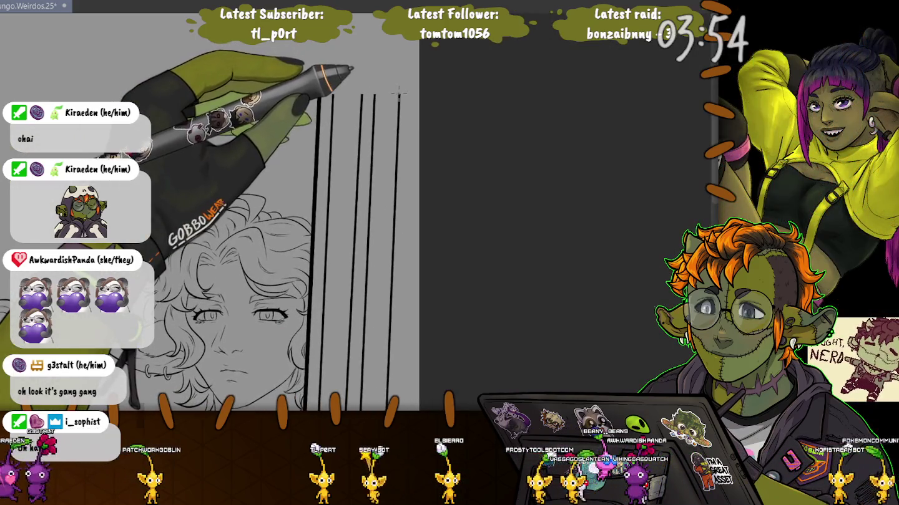
{"action": "left_click_drag", "start_coordinate": [399, 93], "coordinate": [318, 93]}
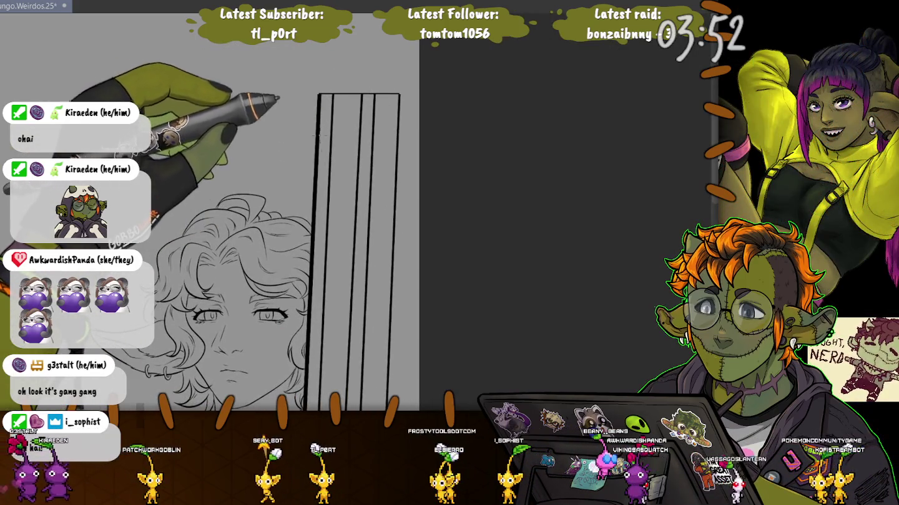
Zoom back out so the whole drawing fits the window.
{"action": "scroll", "coordinate": [315, 130], "scroll_direction": "down", "scroll_amount": 1}
{"action": "scroll", "coordinate": [315, 130], "scroll_direction": "down", "scroll_amount": 2}
{"action": "scroll", "coordinate": [315, 129], "scroll_direction": "down", "scroll_amount": 1}
{"action": "scroll", "coordinate": [315, 130], "scroll_direction": "down", "scroll_amount": 1}
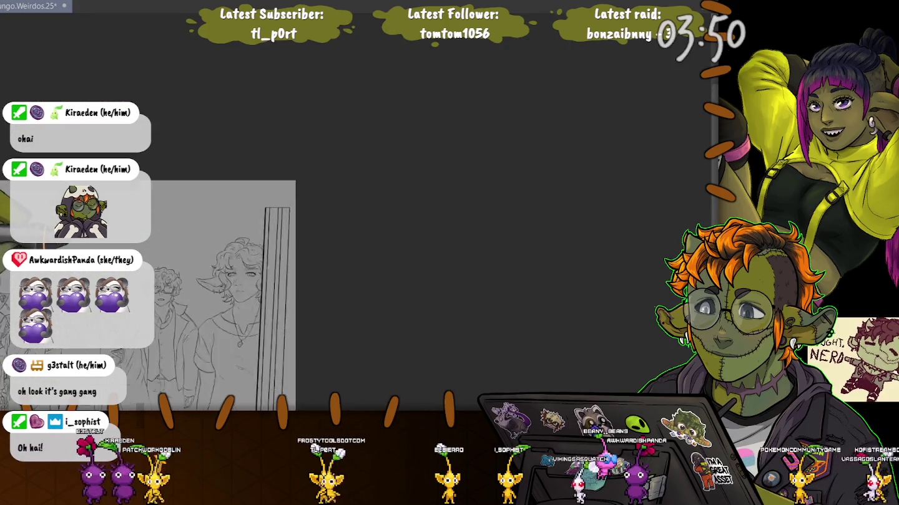
{"action": "key", "text": "ctrl+0"}
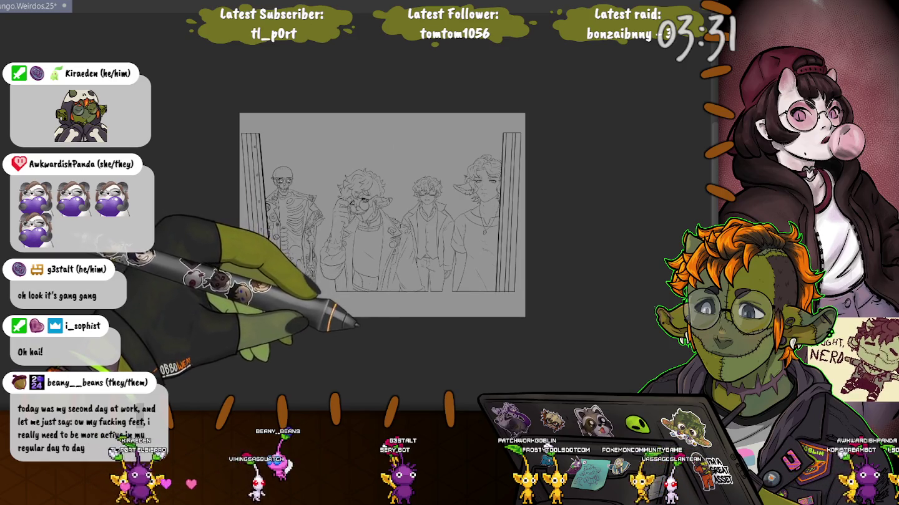
Select the area occupied by the four figures and zoom in beside the skeleton hand.
{"action": "key", "text": "ctrl+0"}
{"action": "scroll", "coordinate": [283, 188], "scroll_direction": "up", "scroll_amount": 4}
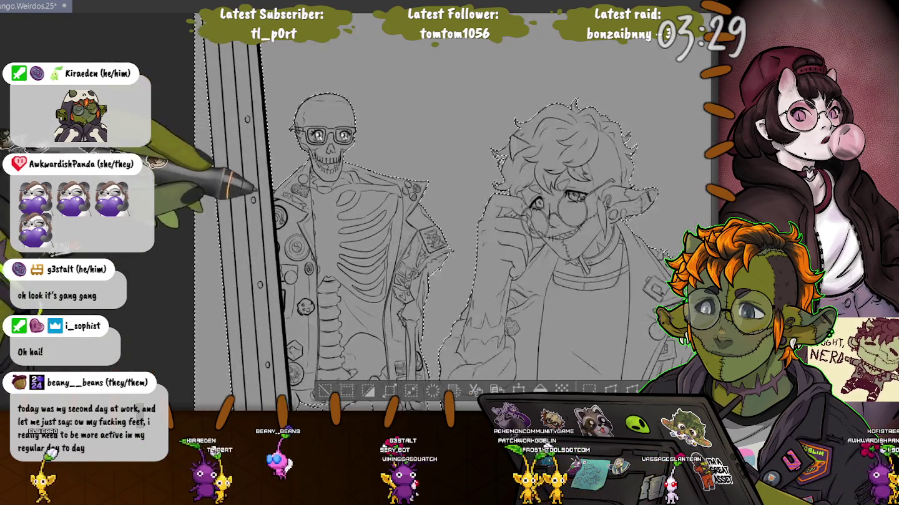
{"action": "scroll", "coordinate": [304, 222], "scroll_direction": "up", "scroll_amount": 4}
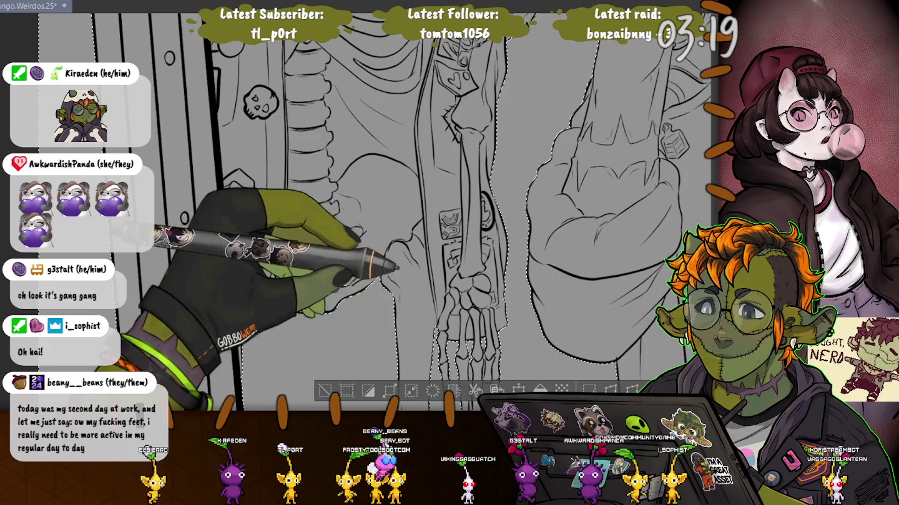
{"action": "scroll", "coordinate": [437, 251], "scroll_direction": "up", "scroll_amount": 3}
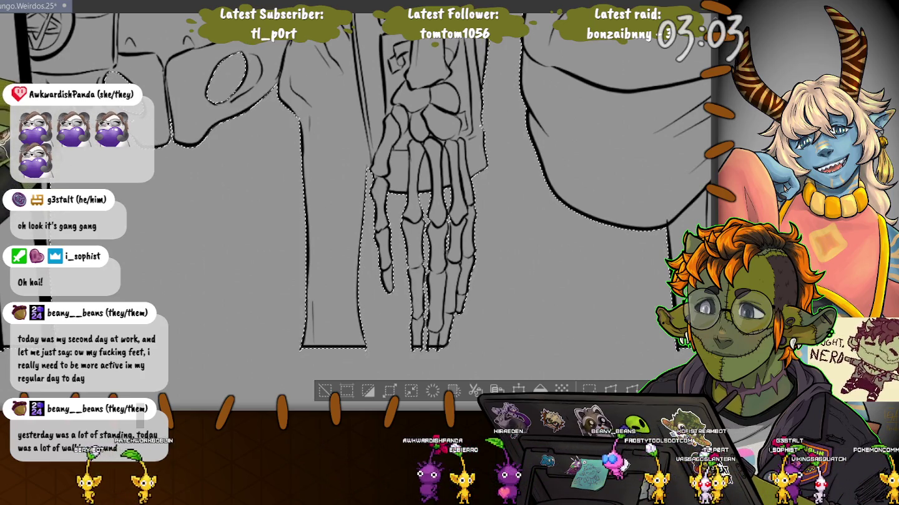
{"action": "left_click_drag", "start_coordinate": [437, 250], "coordinate": [56, 81]}
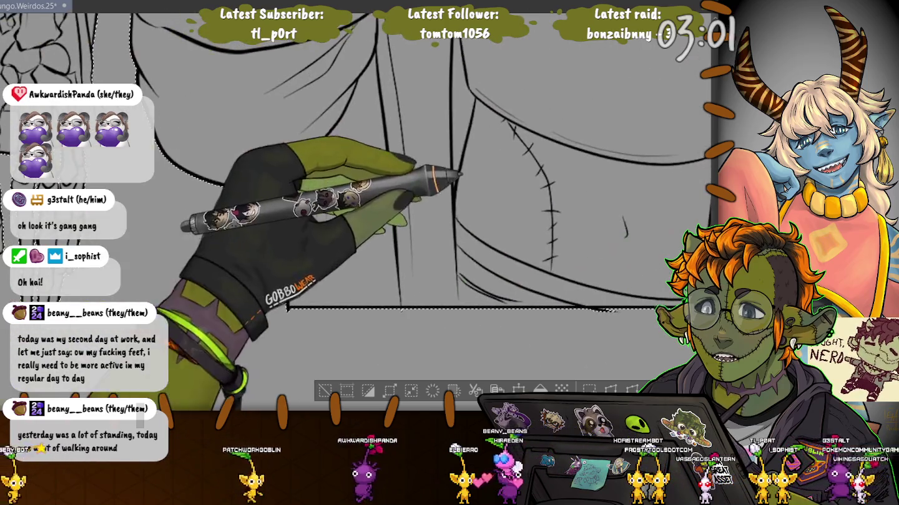
{"action": "left_click_drag", "start_coordinate": [460, 176], "coordinate": [79, 219]}
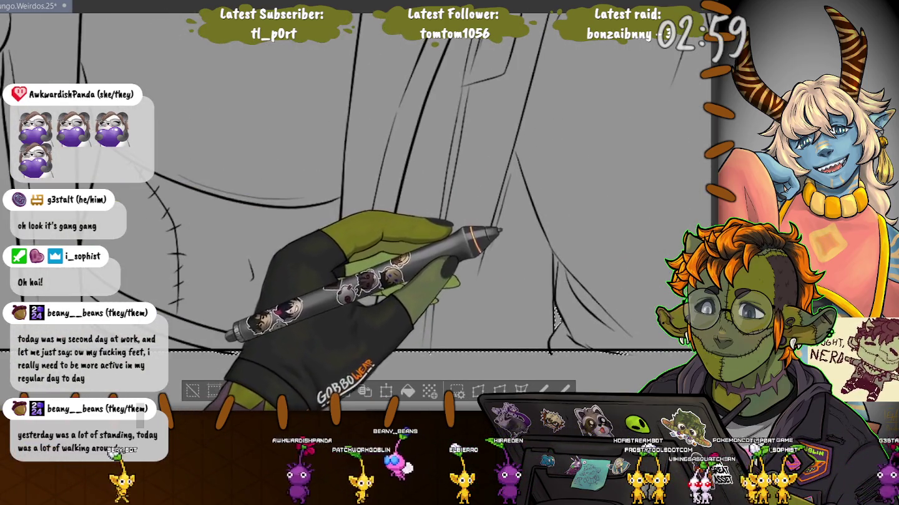
{"action": "scroll", "coordinate": [356, 181], "scroll_direction": "down", "scroll_amount": 2}
{"action": "scroll", "coordinate": [356, 181], "scroll_direction": "down", "scroll_amount": 2}
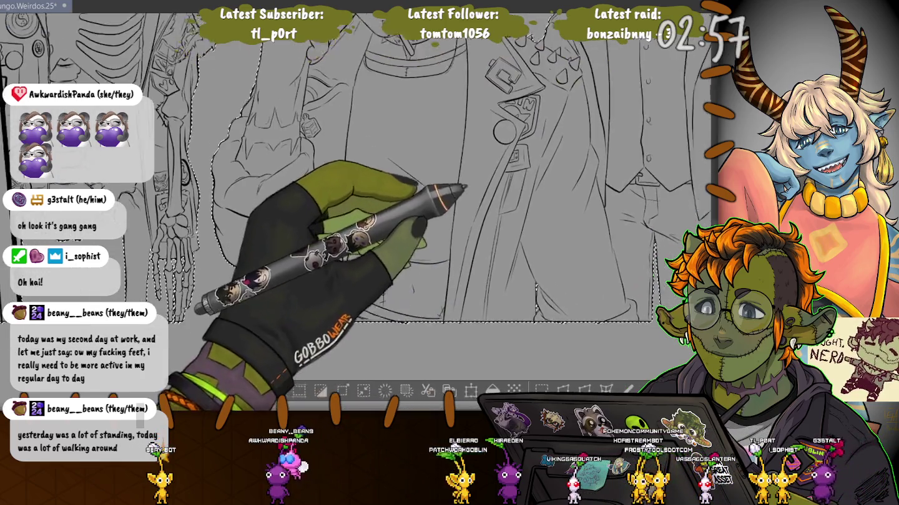
Check the selection edges around the goblin's face, glasses, ear, hair and jacket.
{"action": "left_click_drag", "start_coordinate": [356, 188], "coordinate": [374, 324]}
{"action": "left_click_drag", "start_coordinate": [375, 187], "coordinate": [378, 203]}
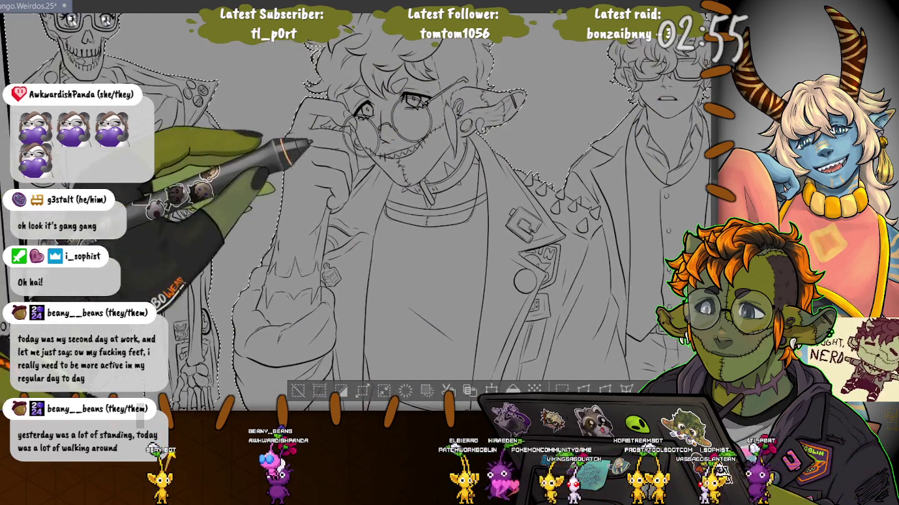
{"action": "mouse_move", "coordinate": [374, 280]}
{"action": "left_mouse_down"}
{"action": "mouse_move", "coordinate": [368, 171]}
{"action": "mouse_move", "coordinate": [375, 299]}
{"action": "left_mouse_up"}
{"action": "scroll", "coordinate": [437, 219], "scroll_direction": "up", "scroll_amount": 2}
{"action": "scroll", "coordinate": [436, 219], "scroll_direction": "up", "scroll_amount": 2}
{"action": "scroll", "coordinate": [436, 218], "scroll_direction": "up", "scroll_amount": 2}
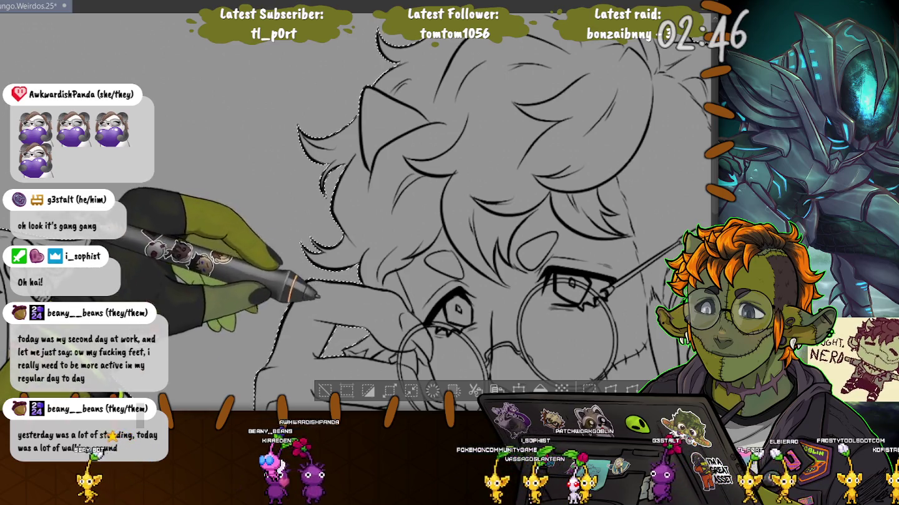
{"action": "left_click_drag", "start_coordinate": [436, 281], "coordinate": [393, 119]}
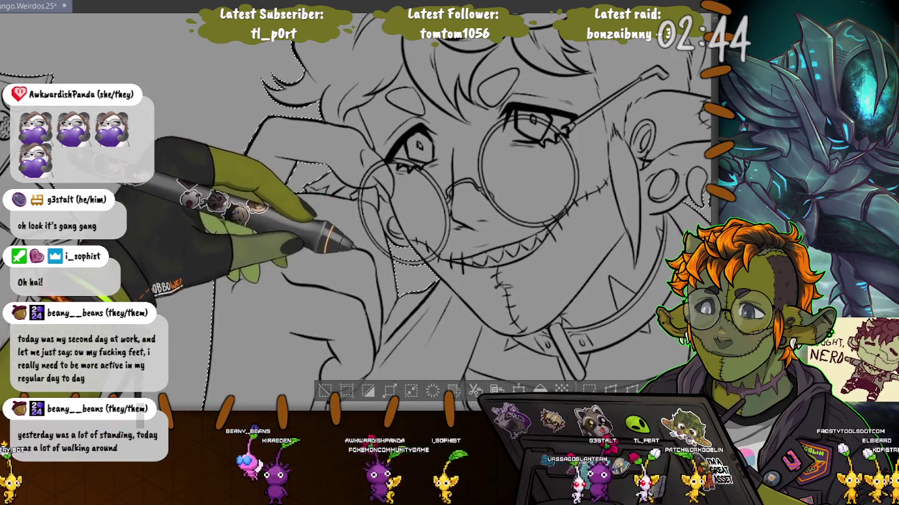
{"action": "left_click_drag", "start_coordinate": [437, 188], "coordinate": [287, 344]}
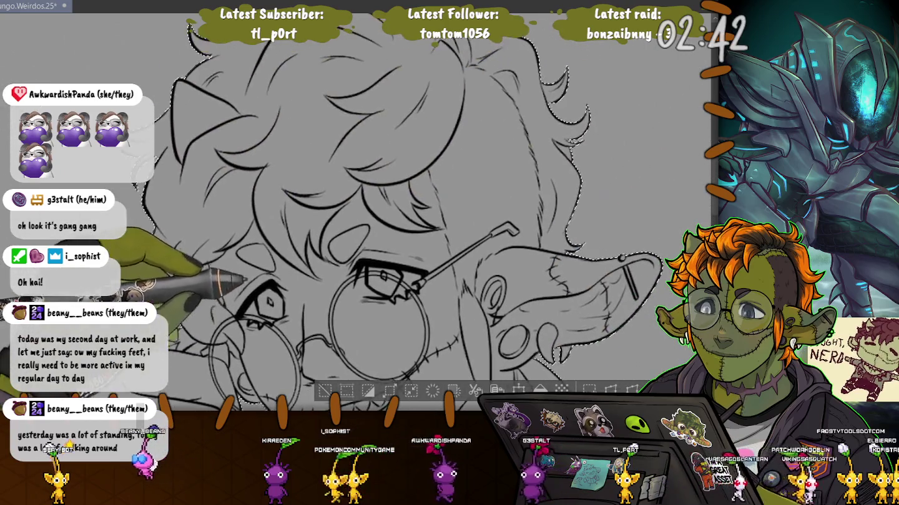
{"action": "mouse_move", "coordinate": [378, 110]}
{"action": "left_mouse_down"}
{"action": "mouse_move", "coordinate": [415, 227]}
{"action": "mouse_move", "coordinate": [391, 293]}
{"action": "mouse_move", "coordinate": [359, 220]}
{"action": "mouse_move", "coordinate": [169, 237]}
{"action": "left_mouse_up"}
{"action": "left_click_drag", "start_coordinate": [333, 149], "coordinate": [312, 249]}
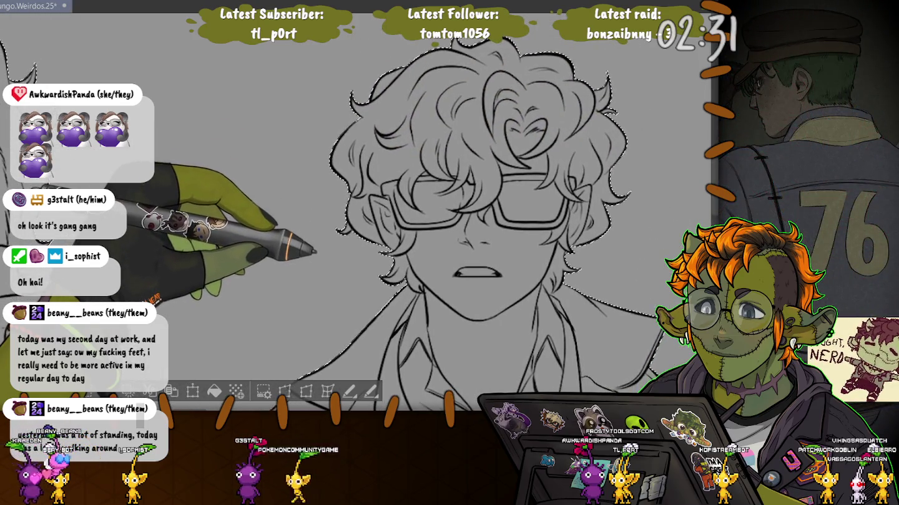
{"action": "left_click_drag", "start_coordinate": [315, 255], "coordinate": [144, 67]}
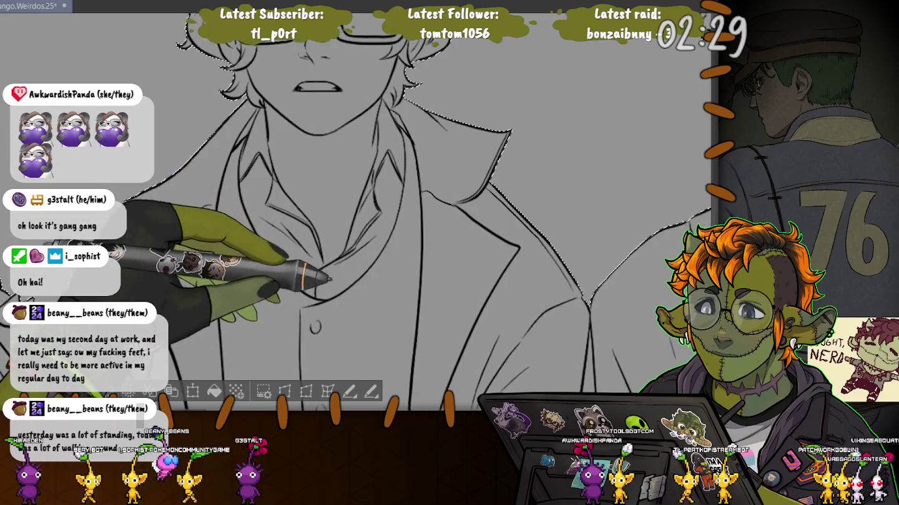
{"action": "left_click_drag", "start_coordinate": [250, 249], "coordinate": [240, 80]}
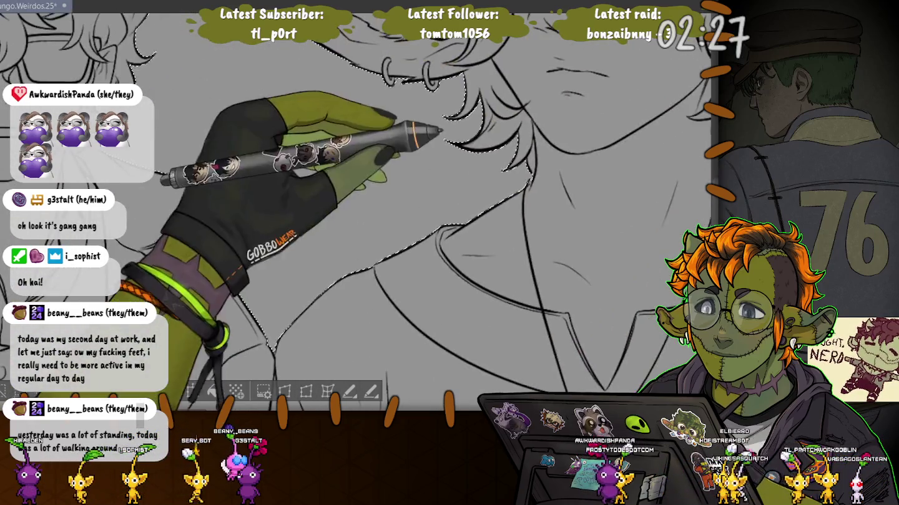
Check the selection along the jacket cuff, trouser hems and skeleton-handed figure.
{"action": "left_click_drag", "start_coordinate": [431, 130], "coordinate": [375, 227]}
{"action": "left_click_drag", "start_coordinate": [276, 182], "coordinate": [272, 298]}
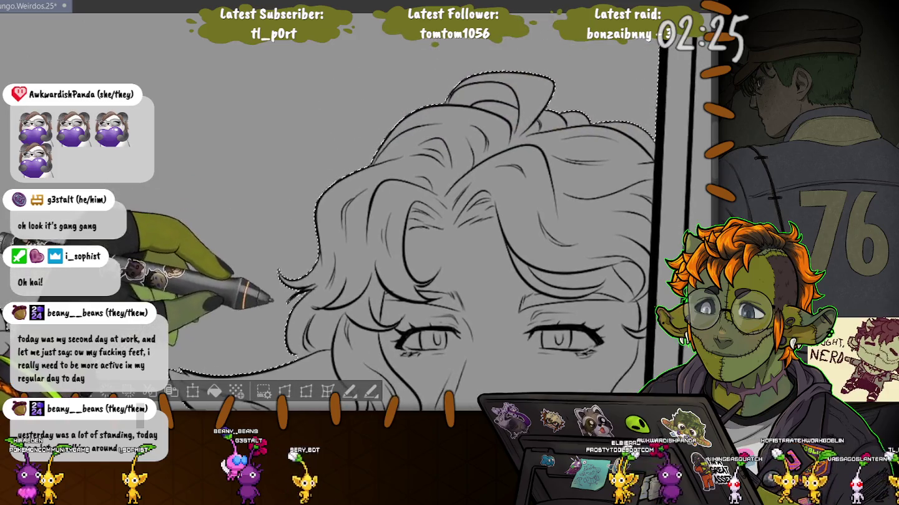
{"action": "left_click_drag", "start_coordinate": [300, 337], "coordinate": [294, 148]}
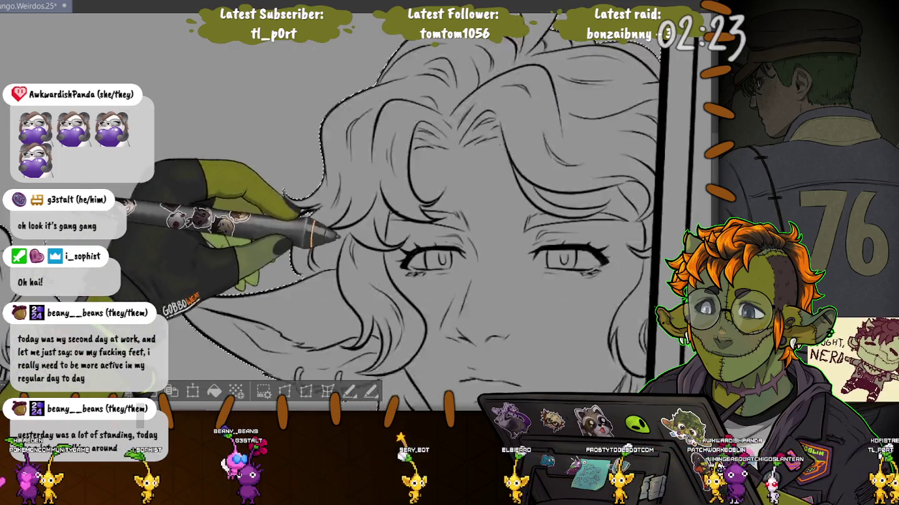
{"action": "mouse_move", "coordinate": [296, 267]}
{"action": "left_mouse_down"}
{"action": "mouse_move", "coordinate": [281, 200]}
{"action": "mouse_move", "coordinate": [119, 41]}
{"action": "left_mouse_up"}
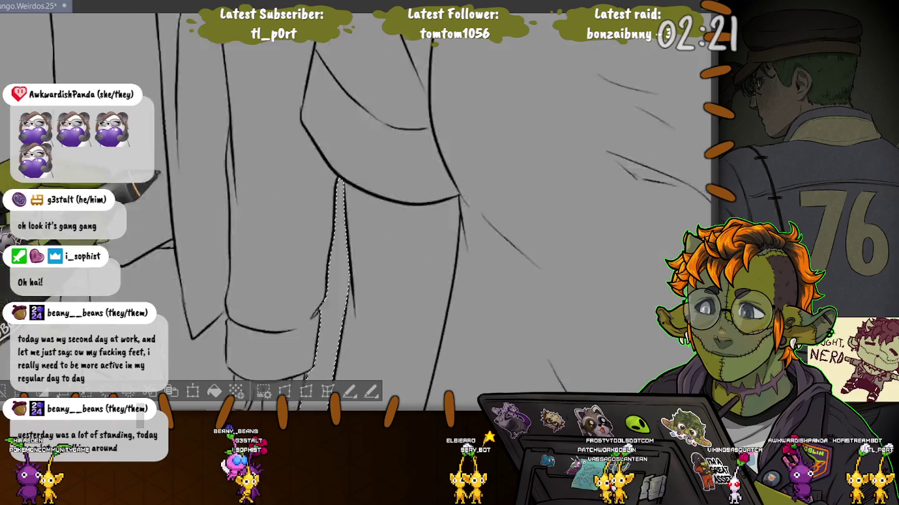
{"action": "left_click_drag", "start_coordinate": [87, 229], "coordinate": [181, 111]}
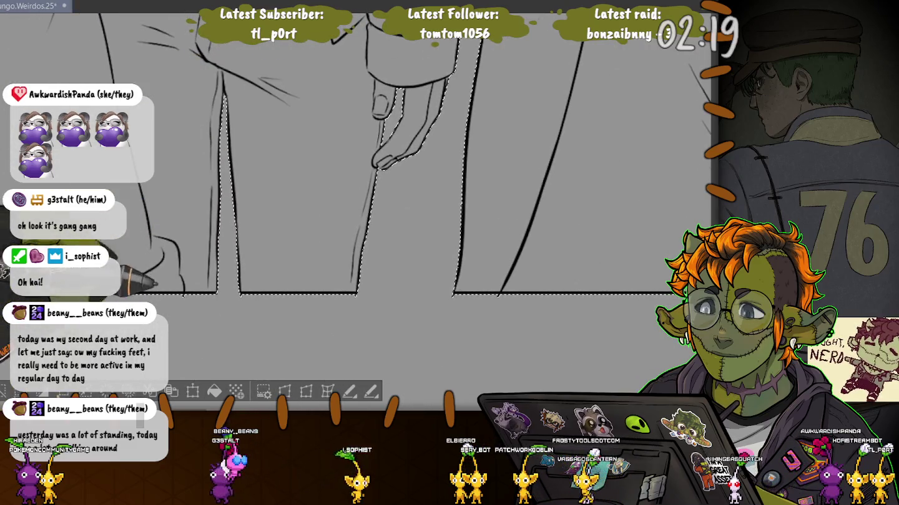
{"action": "left_click_drag", "start_coordinate": [381, 166], "coordinate": [479, 248]}
{"action": "scroll", "coordinate": [357, 200], "scroll_direction": "down", "scroll_amount": 2}
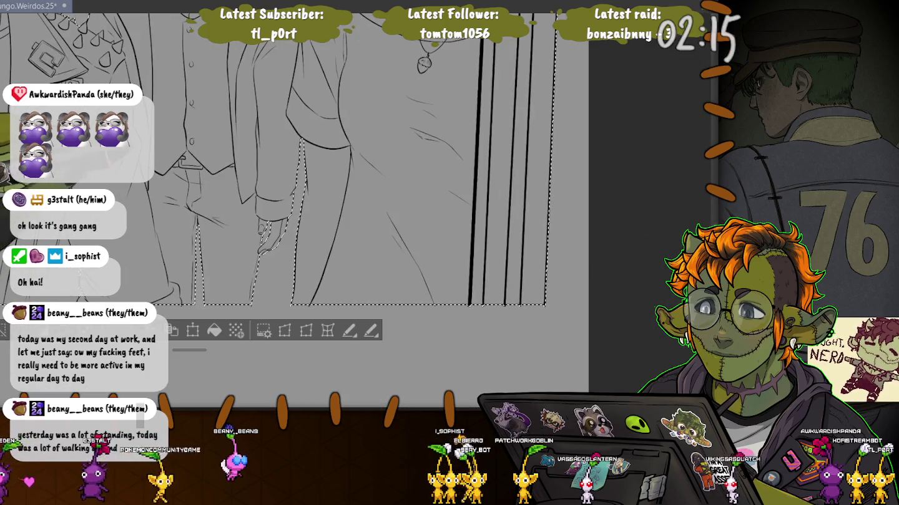
{"action": "left_click_drag", "start_coordinate": [125, 188], "coordinate": [624, 187]}
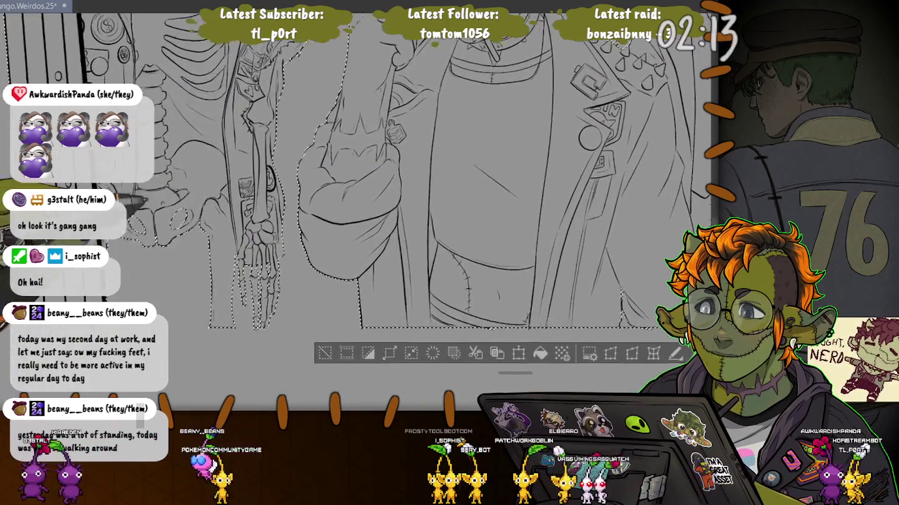
{"action": "scroll", "coordinate": [251, 287], "scroll_direction": "up", "scroll_amount": 2}
{"action": "scroll", "coordinate": [250, 287], "scroll_direction": "up", "scroll_amount": 2}
Fill the selected figures with the tan base colour.
{"action": "scroll", "coordinate": [250, 288], "scroll_direction": "up", "scroll_amount": 2}
{"action": "scroll", "coordinate": [250, 287], "scroll_direction": "up", "scroll_amount": 2}
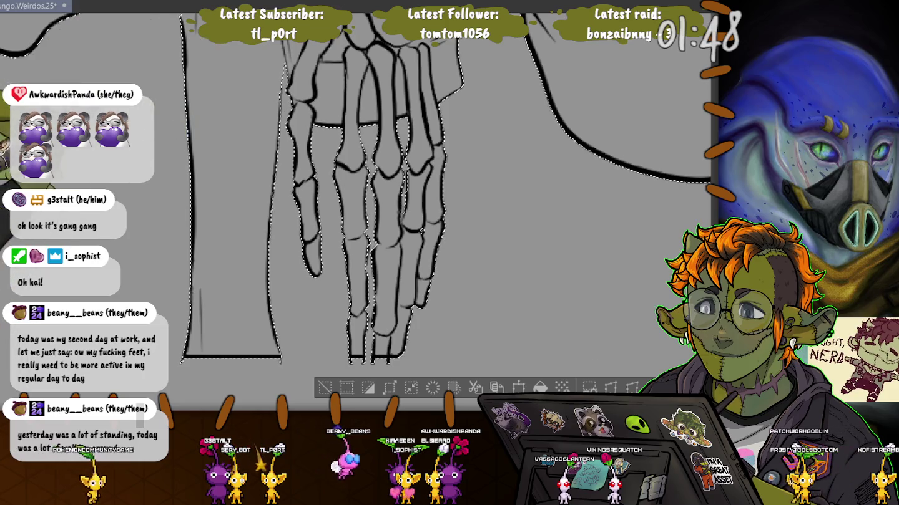
{"action": "scroll", "coordinate": [400, 206], "scroll_direction": "up", "scroll_amount": 2}
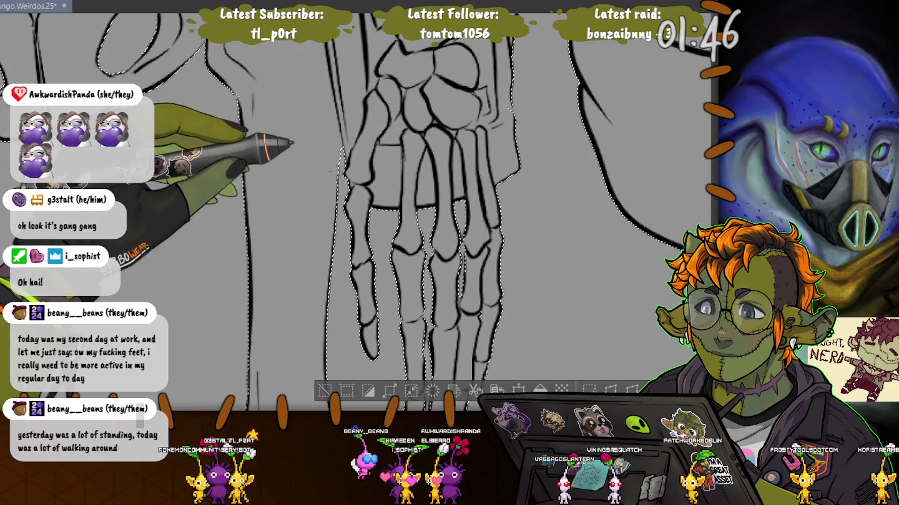
{"action": "scroll", "coordinate": [224, 144], "scroll_direction": "down", "scroll_amount": 2}
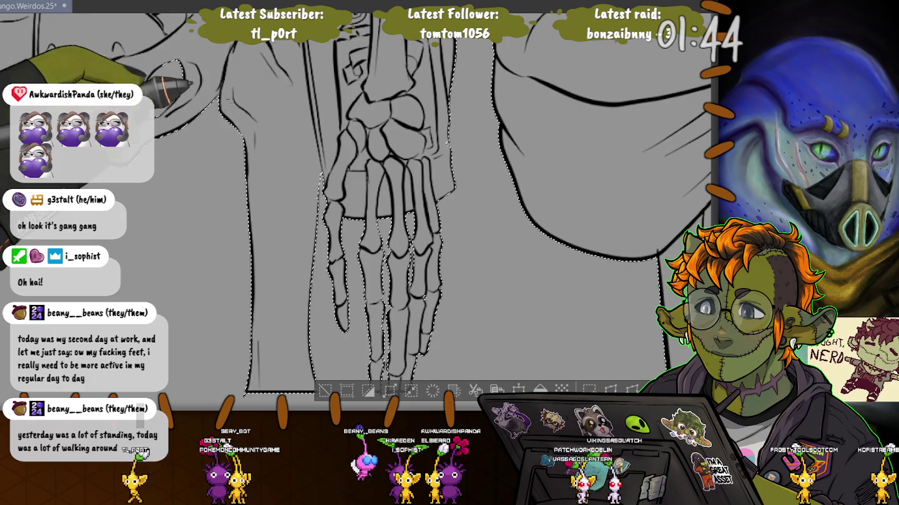
{"action": "left_click_drag", "start_coordinate": [156, 59], "coordinate": [243, 188]}
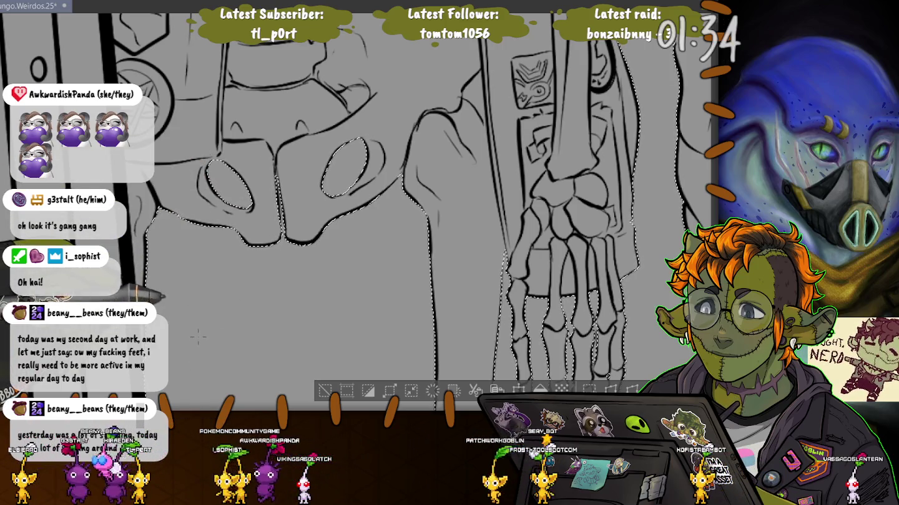
{"action": "scroll", "coordinate": [198, 337], "scroll_direction": "down", "scroll_amount": 2}
{"action": "scroll", "coordinate": [198, 337], "scroll_direction": "down", "scroll_amount": 2}
{"action": "scroll", "coordinate": [198, 337], "scroll_direction": "down", "scroll_amount": 2}
{"action": "scroll", "coordinate": [198, 338], "scroll_direction": "down", "scroll_amount": 2}
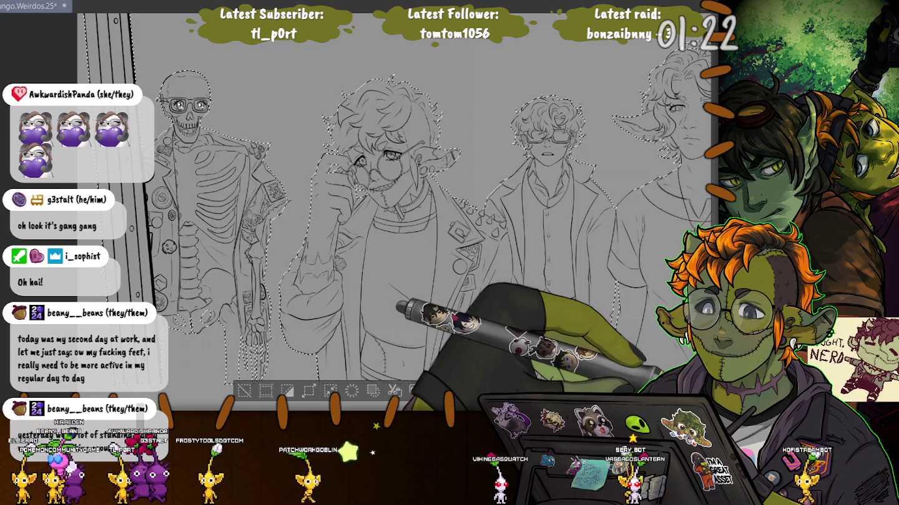
{"action": "key", "text": "alt+BackSpace"}
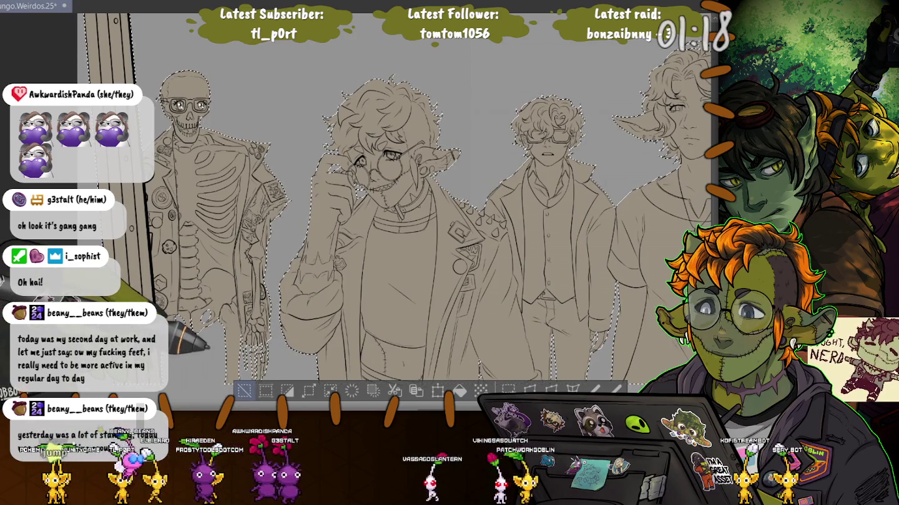
Deselect and pan around to inspect the tan-filled figures and door frame.
{"action": "key", "text": "ctrl+d"}
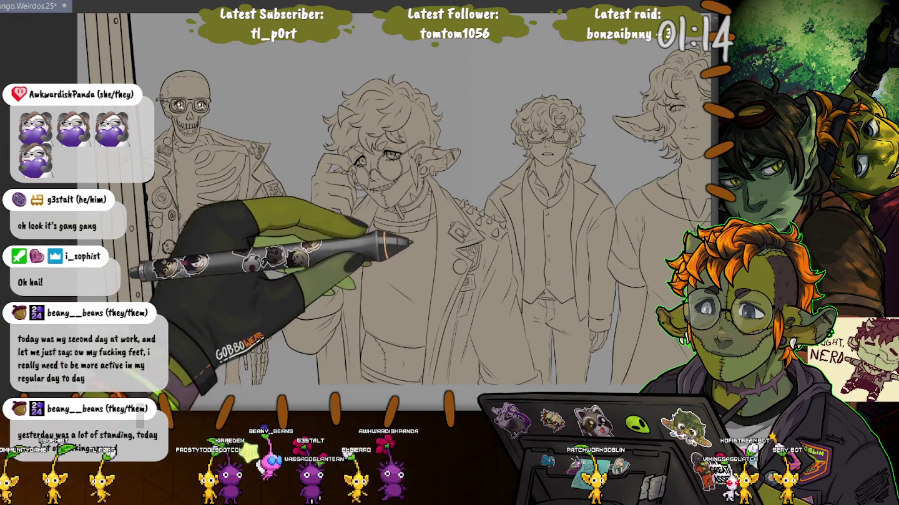
{"action": "left_click_drag", "start_coordinate": [386, 206], "coordinate": [290, 168]}
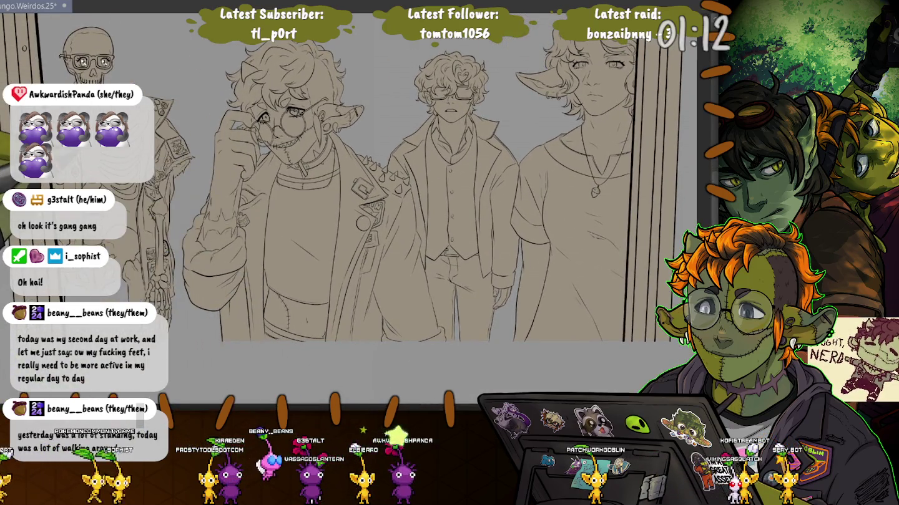
{"action": "left_click_drag", "start_coordinate": [386, 206], "coordinate": [574, 331]}
{"action": "left_click_drag", "start_coordinate": [387, 205], "coordinate": [355, 122]}
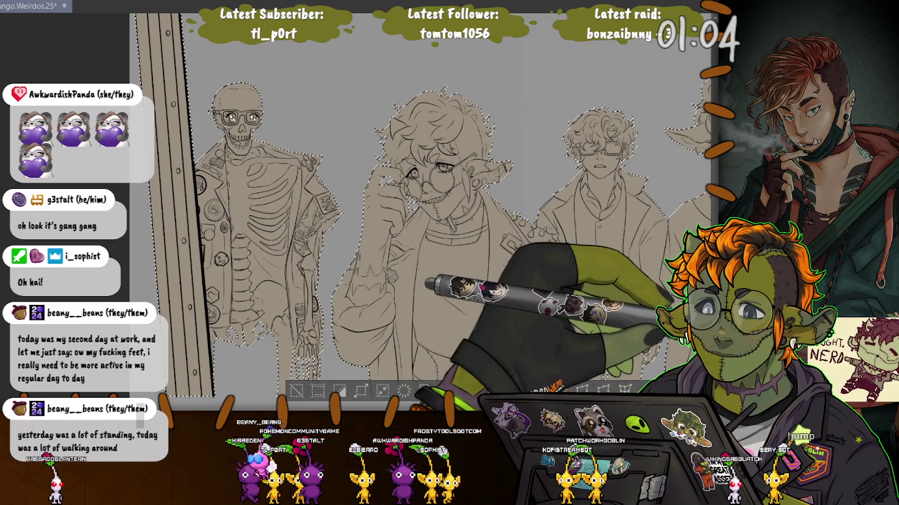
{"action": "key", "text": "ctrl+d"}
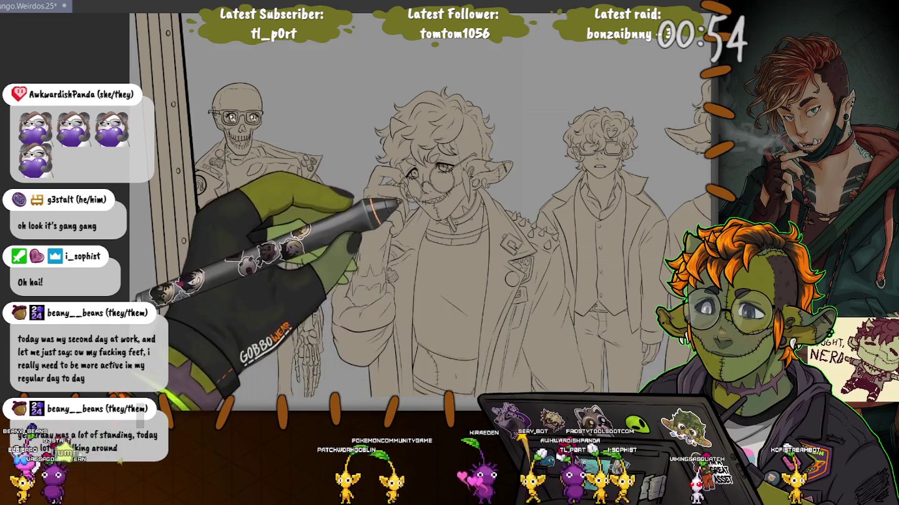
{"action": "key", "text": "ctrl+plus"}
{"action": "key", "text": "ctrl+plus"}
{"action": "key", "text": "ctrl+plus"}
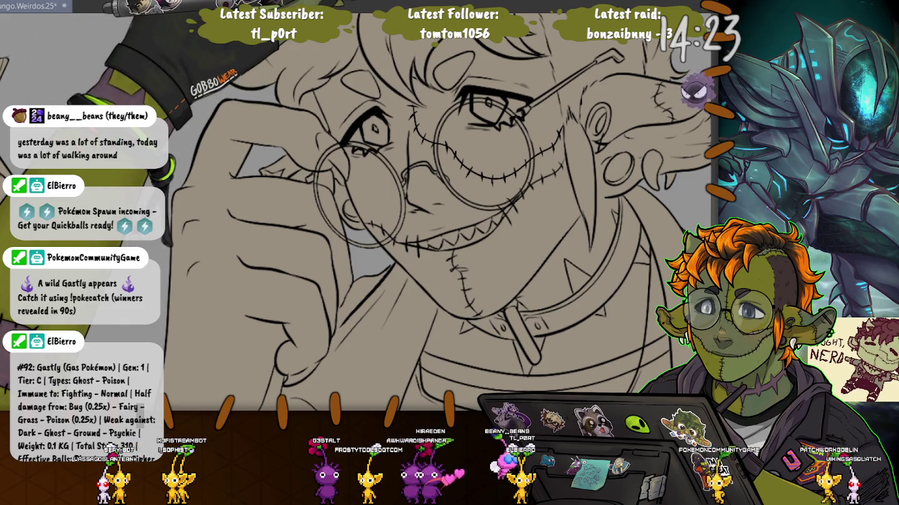
Lower and slightly rotate the view of the glasses character's face.
{"action": "left_click_drag", "start_coordinate": [450, 125], "coordinate": [442, 293]}
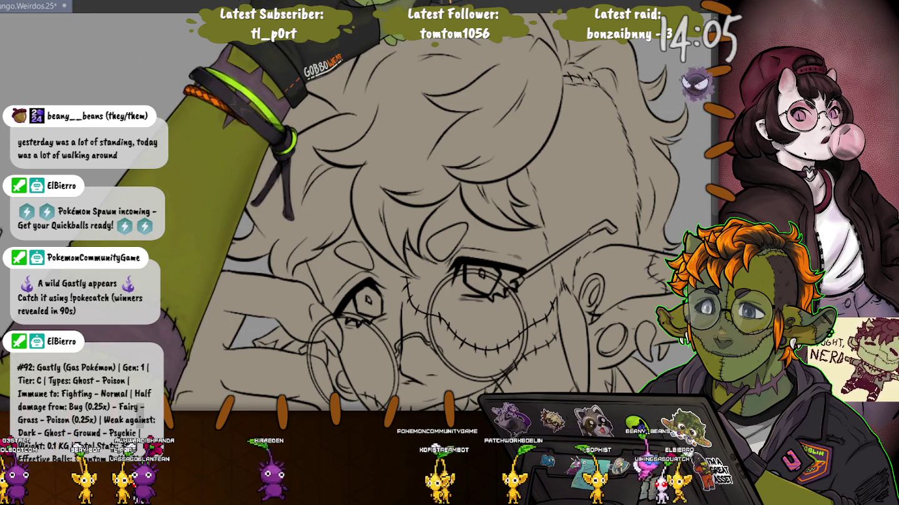
{"action": "scroll", "coordinate": [436, 218], "scroll_direction": "down", "scroll_amount": 3}
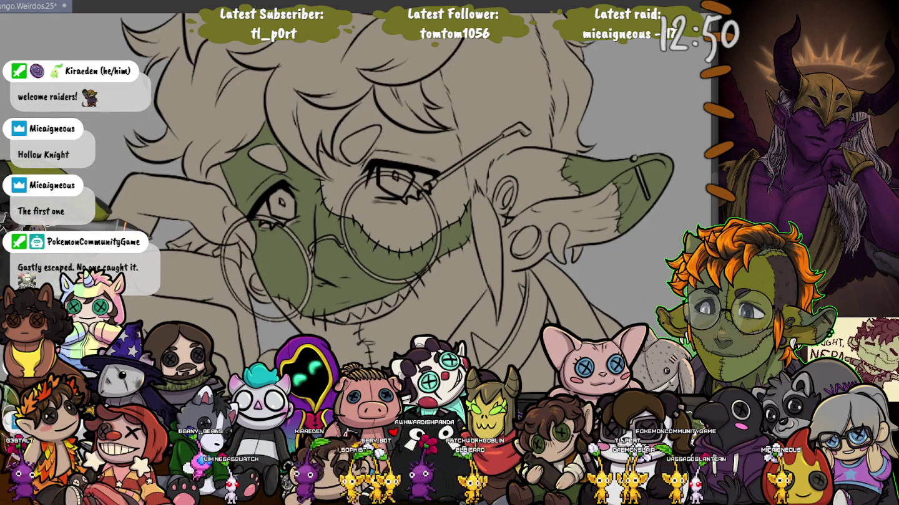
{"action": "scroll", "coordinate": [387, 199], "scroll_direction": "down", "scroll_amount": 3}
{"action": "scroll", "coordinate": [387, 199], "scroll_direction": "down", "scroll_amount": 2}
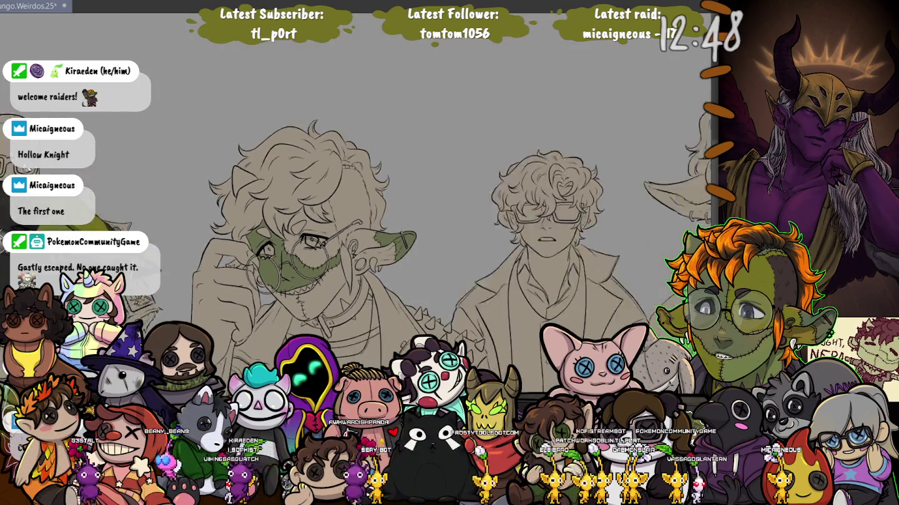
{"action": "scroll", "coordinate": [349, 188], "scroll_direction": "down", "scroll_amount": 2}
{"action": "scroll", "coordinate": [350, 188], "scroll_direction": "down", "scroll_amount": 2}
{"action": "scroll", "coordinate": [350, 188], "scroll_direction": "down", "scroll_amount": 2}
{"action": "scroll", "coordinate": [349, 187], "scroll_direction": "up", "scroll_amount": 2}
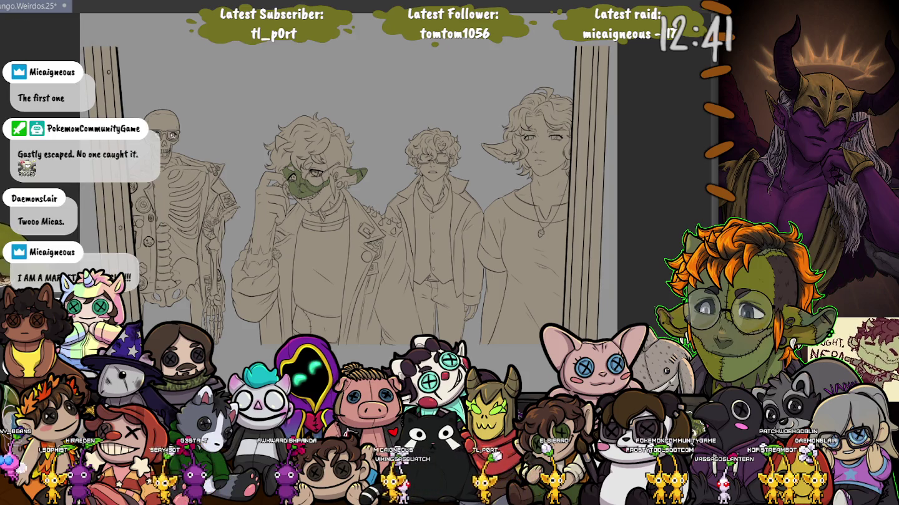
{"action": "scroll", "coordinate": [276, 176], "scroll_direction": "up", "scroll_amount": 5}
{"action": "scroll", "coordinate": [277, 125], "scroll_direction": "up", "scroll_amount": 5}
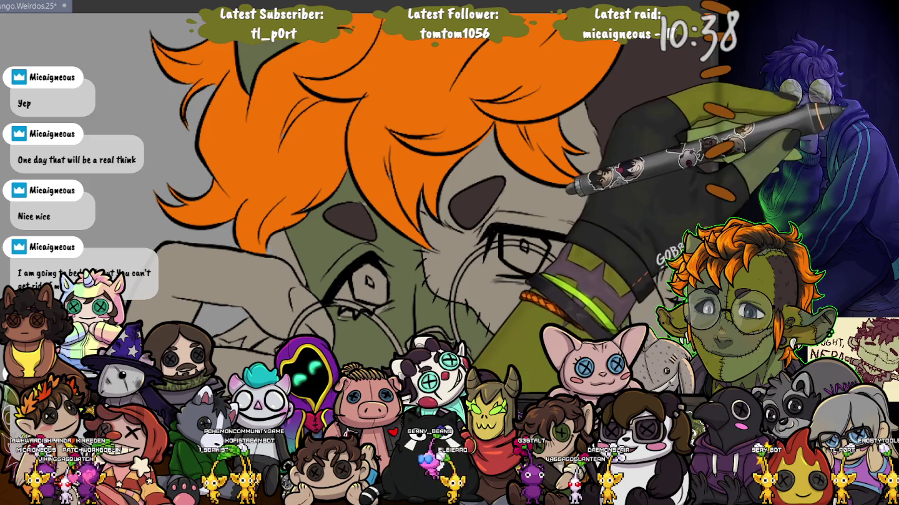
Select an area around the glasses character's face.
{"action": "left_click_drag", "start_coordinate": [283, 281], "coordinate": [232, 219]}
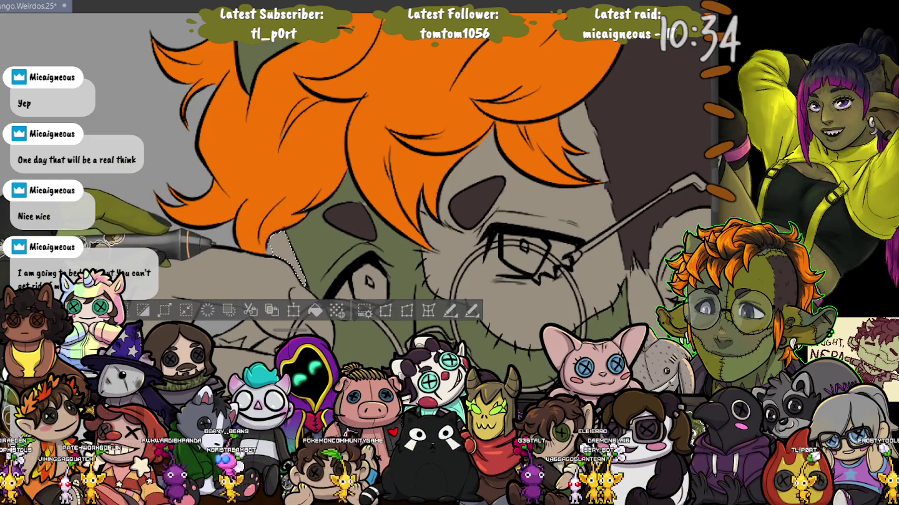
Deselect and adjust the view onto the back of the glasses character's head.
{"action": "key", "text": "ctrl+d"}
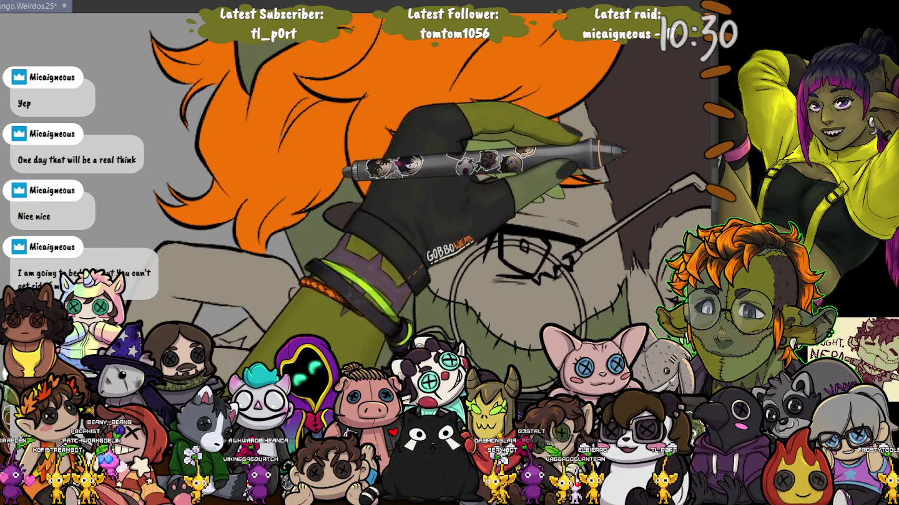
{"action": "scroll", "coordinate": [359, 203], "scroll_direction": "up", "scroll_amount": 5}
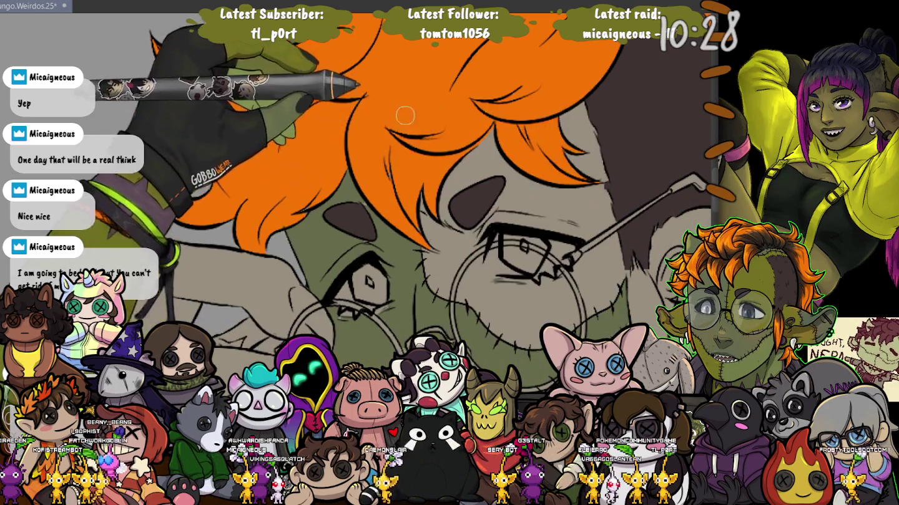
{"action": "scroll", "coordinate": [387, 215], "scroll_direction": "up", "scroll_amount": 2}
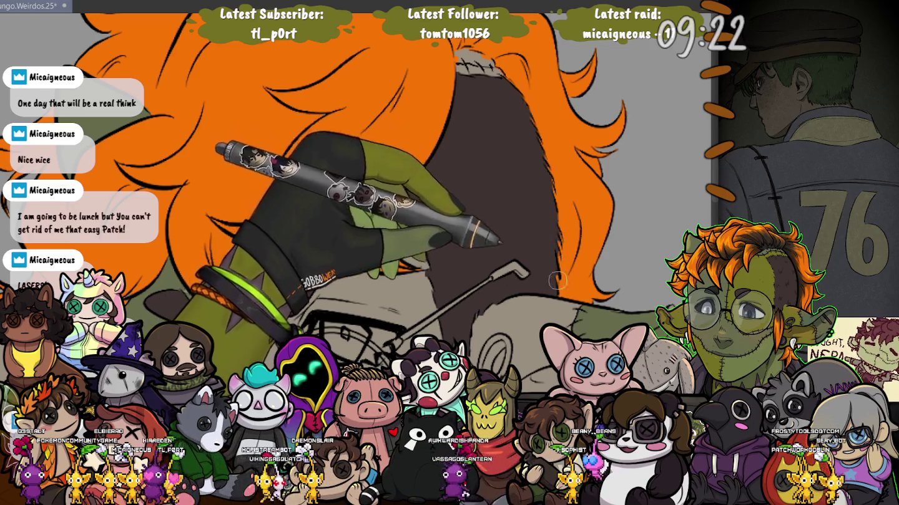
{"action": "scroll", "coordinate": [558, 274], "scroll_direction": "up", "scroll_amount": 5}
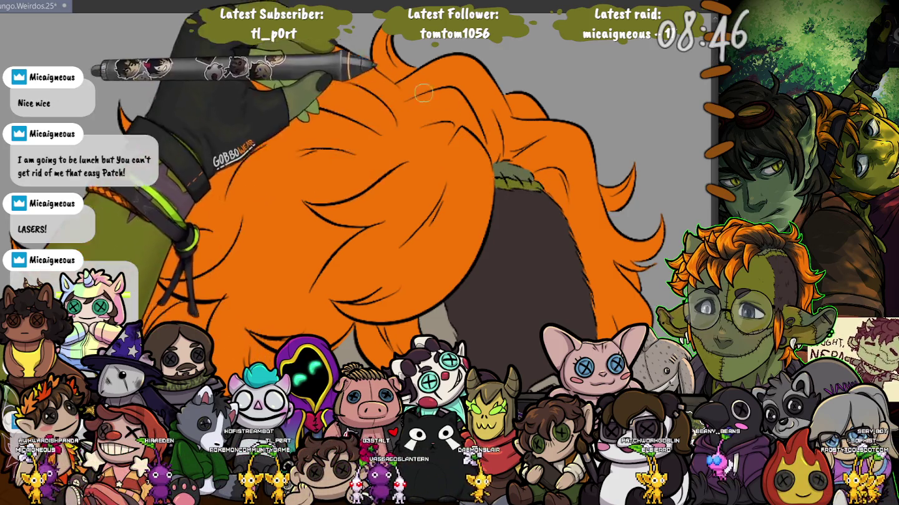
Pan back to the glasses character's face.
{"action": "left_click_drag", "start_coordinate": [538, 186], "coordinate": [610, 247]}
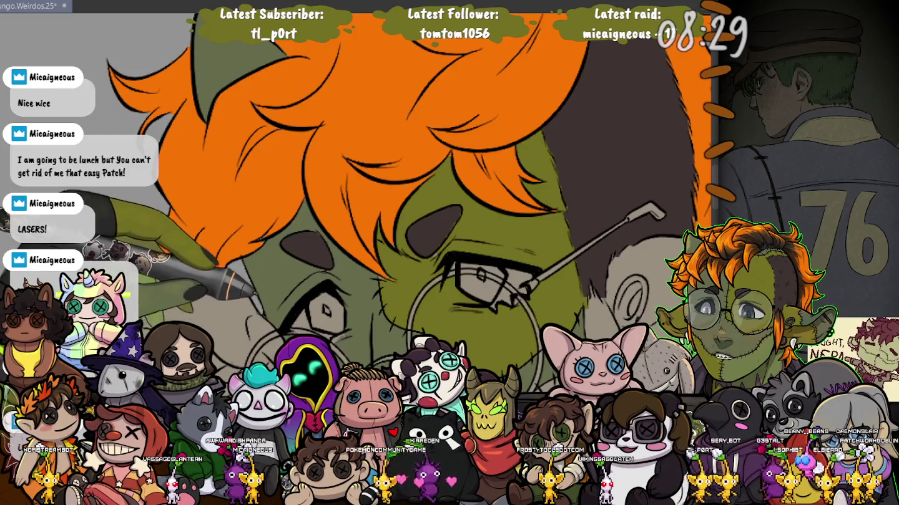
Draw a zigzag stitch line along the lower jaw and darken the right lens edge.
{"action": "scroll", "coordinate": [374, 203], "scroll_direction": "down", "scroll_amount": 3}
{"action": "scroll", "coordinate": [374, 194], "scroll_direction": "down", "scroll_amount": 3}
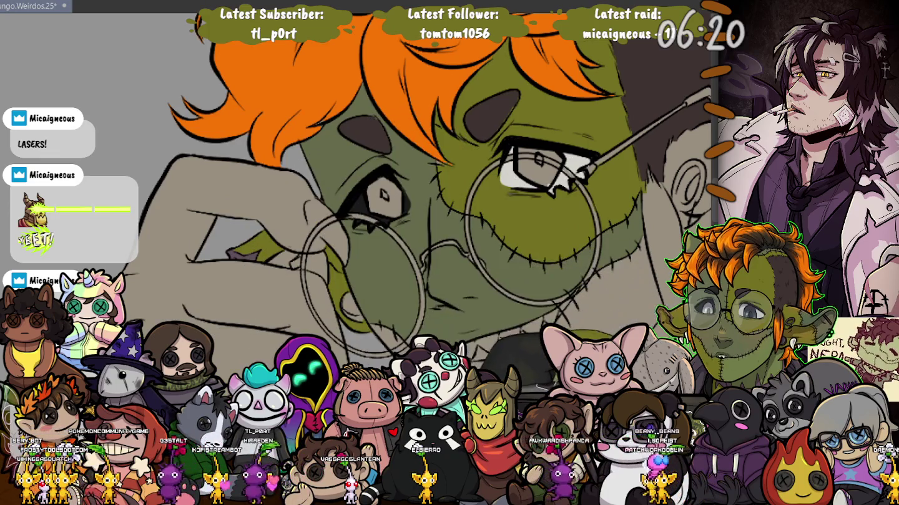
{"action": "left_click_drag", "start_coordinate": [450, 350], "coordinate": [549, 331]}
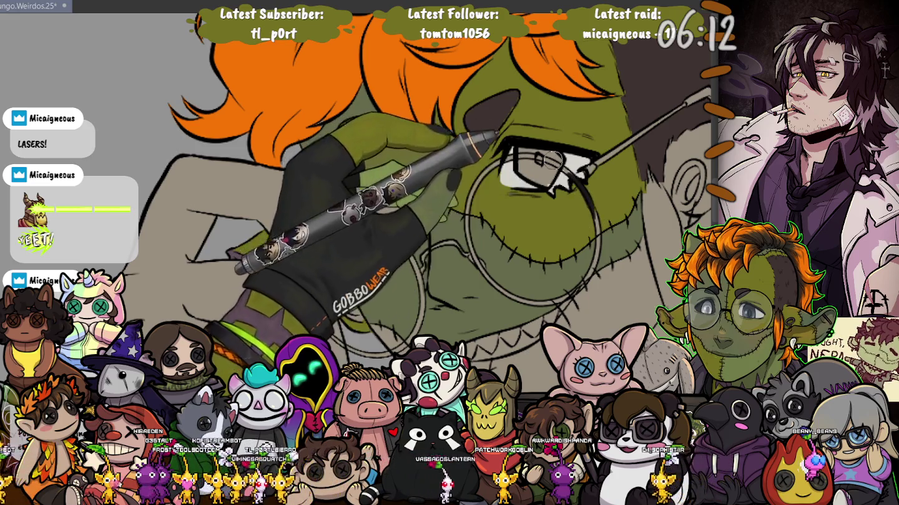
{"action": "mouse_move", "coordinate": [580, 183]}
{"action": "left_mouse_down"}
{"action": "mouse_move", "coordinate": [597, 245]}
{"action": "mouse_move", "coordinate": [564, 299]}
{"action": "left_mouse_up"}
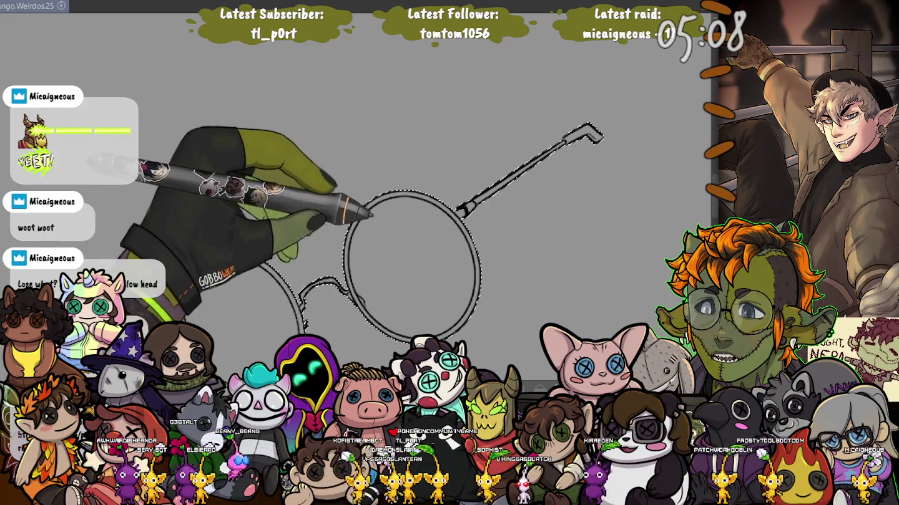
Save the drawing, thicken the glasses line art, and draw the left lens arc.
{"action": "key", "text": "ctrl+s"}
{"action": "key", "text": "BackSpace"}
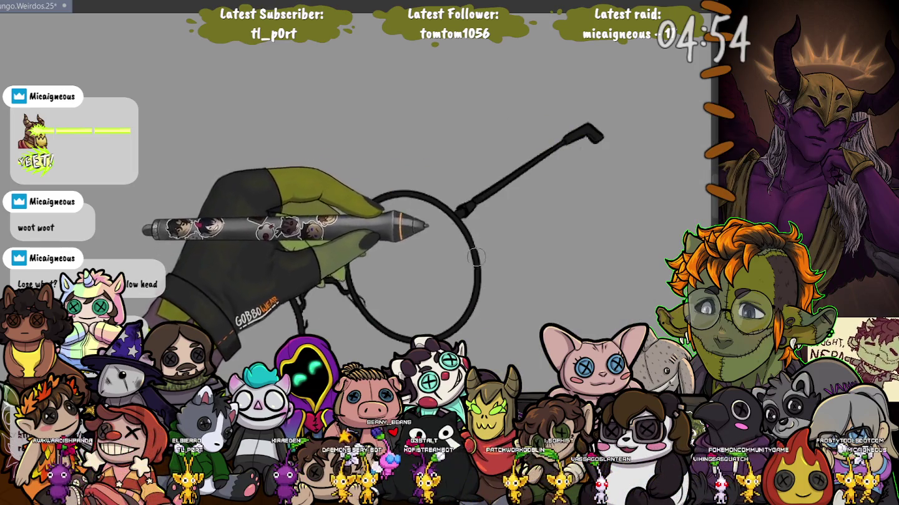
{"action": "left_click_drag", "start_coordinate": [273, 261], "coordinate": [171, 303]}
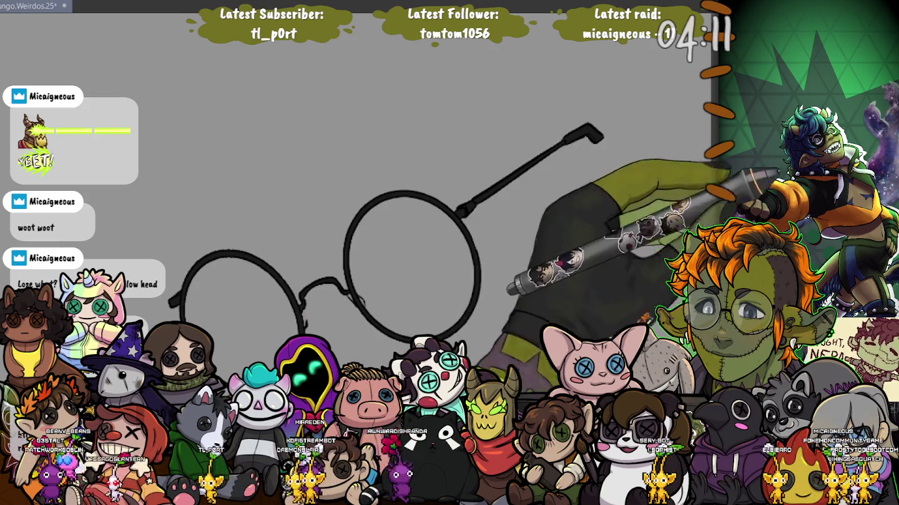
Select both lens interiors, fill them dark blue-grey, then undo the fill.
{"action": "left_click", "coordinate": [412, 265]}
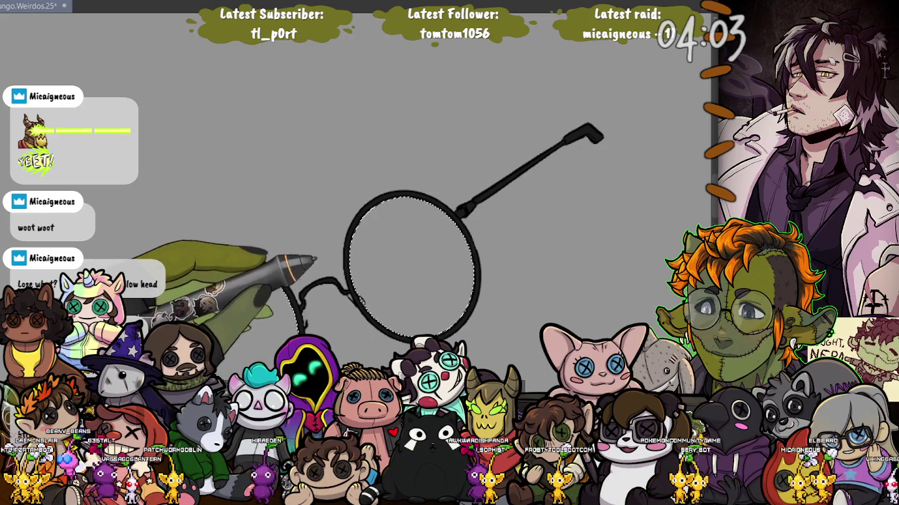
{"action": "left_click_drag", "start_coordinate": [412, 267], "coordinate": [244, 291]}
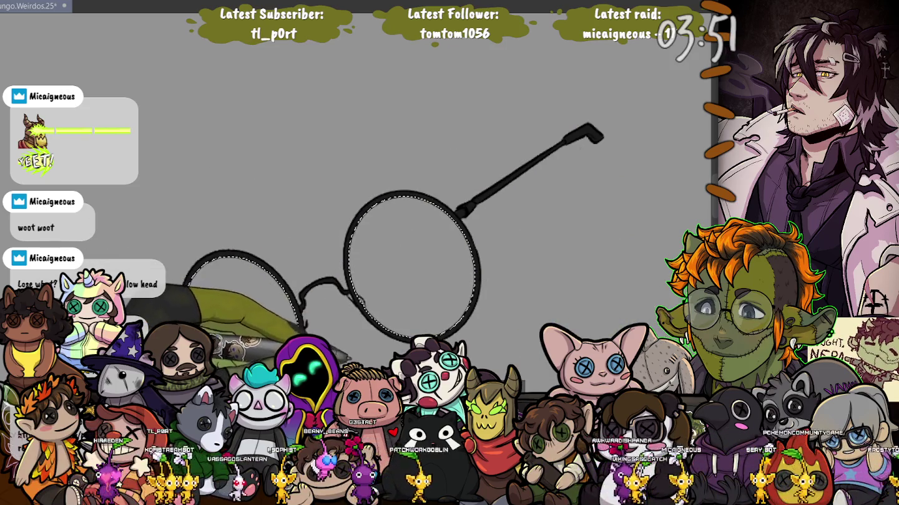
{"action": "key", "text": "alt+BackSpace"}
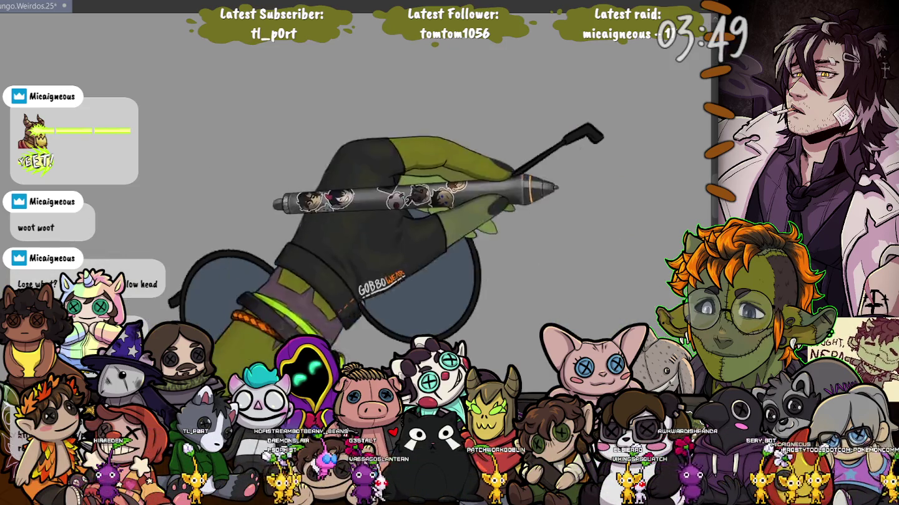
{"action": "key", "text": "ctrl+d"}
{"action": "key", "text": "ctrl+z"}
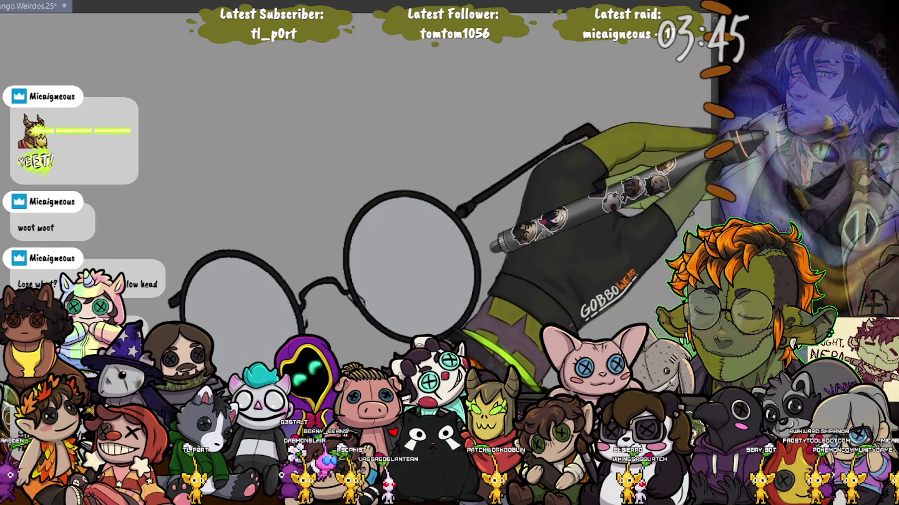
{"action": "key", "text": "ctrl+z"}
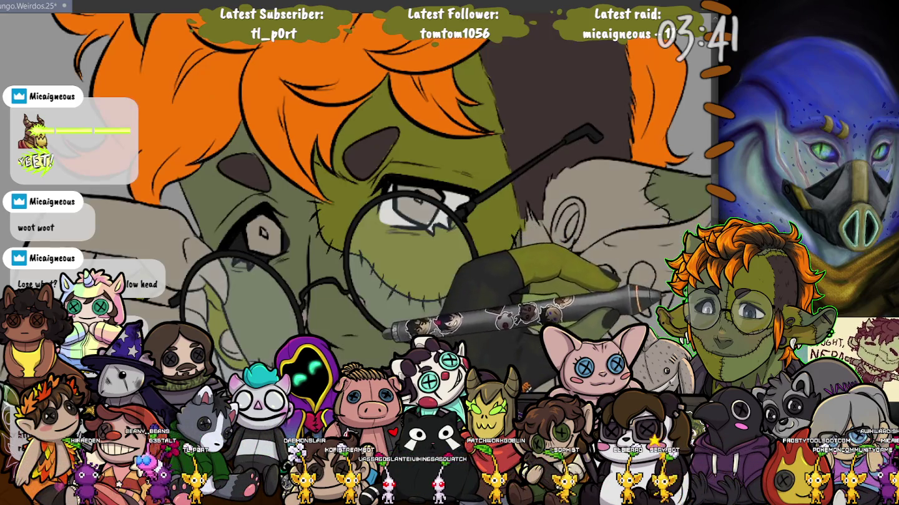
Undo the last action, then bucket-fill the creature's muzzle area green.
{"action": "key", "text": "ctrl+z"}
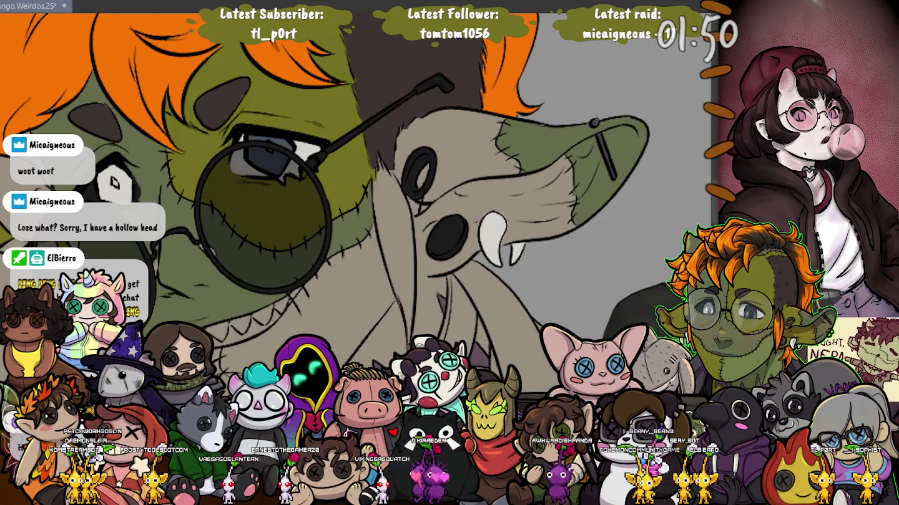
{"action": "left_click", "coordinate": [475, 188]}
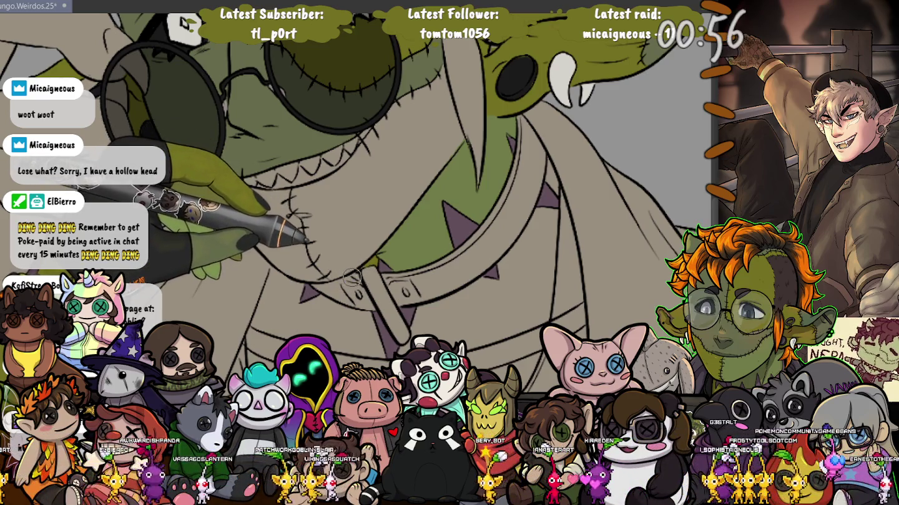
Fill the creature's body under the collar green and its lower face below the teeth darker green.
{"action": "left_click", "coordinate": [300, 306]}
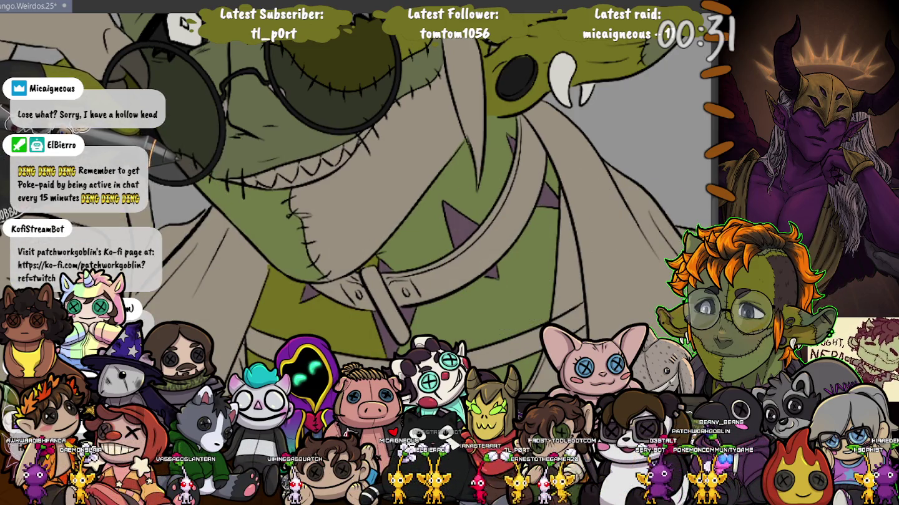
{"action": "left_click", "coordinate": [374, 206]}
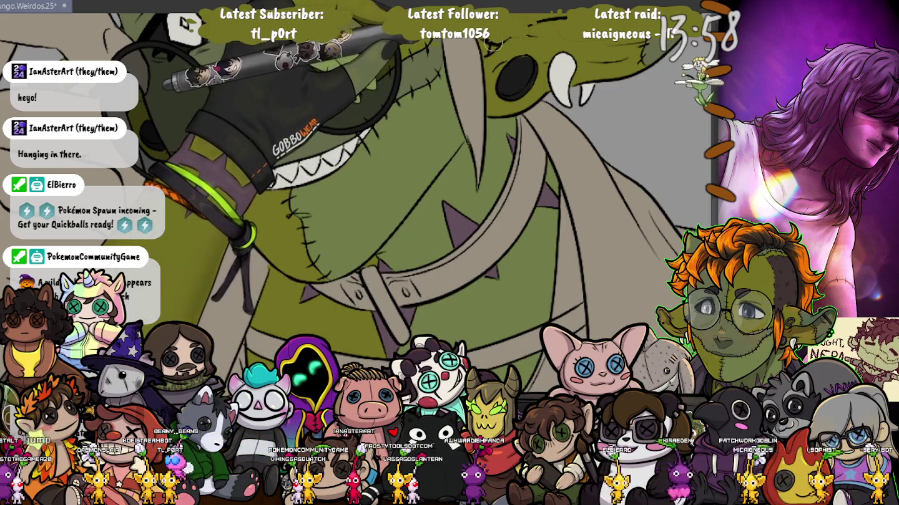
{"action": "scroll", "coordinate": [486, 70], "scroll_direction": "up", "scroll_amount": 5}
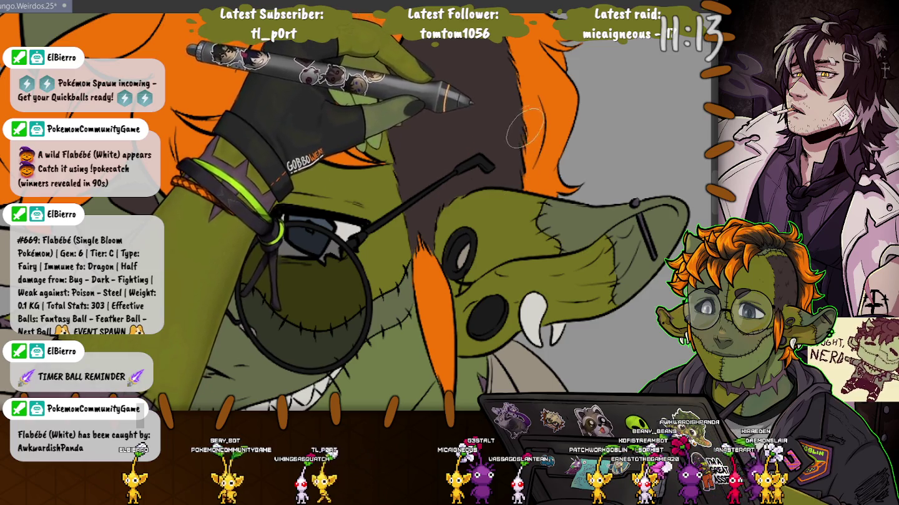
Scroll up to view the goblin's orange hair above its tinted glasses.
{"action": "scroll", "coordinate": [529, 166], "scroll_direction": "up", "scroll_amount": 2}
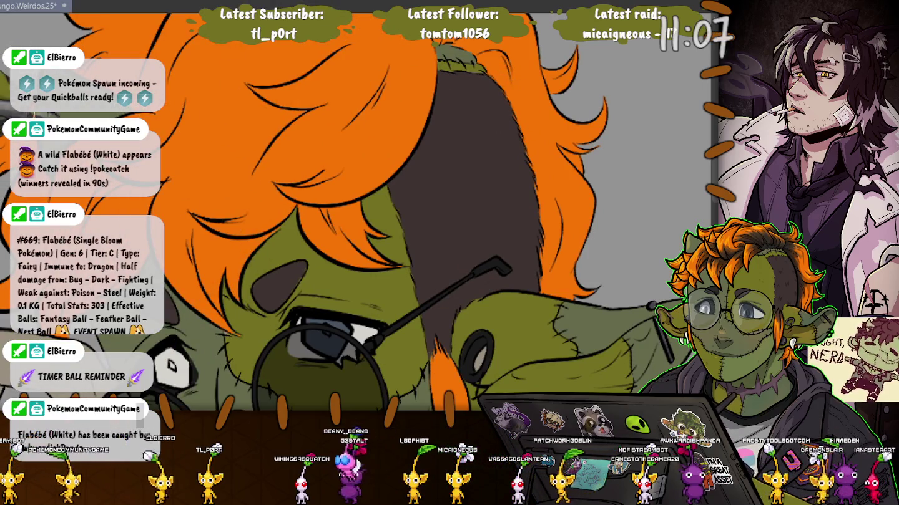
{"action": "left_click_drag", "start_coordinate": [147, 261], "coordinate": [272, 143]}
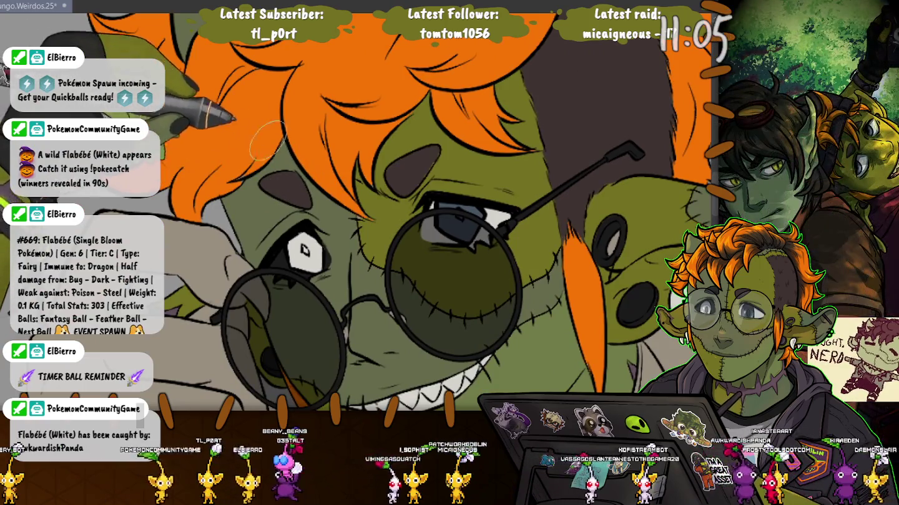
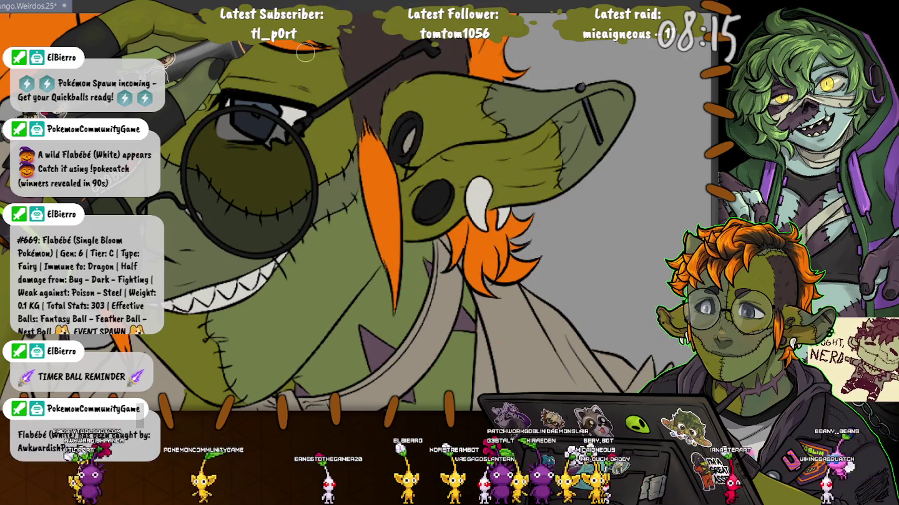
Save the drawing and fill the goblin's jacket dark grey.
{"action": "key", "text": "ctrl+s"}
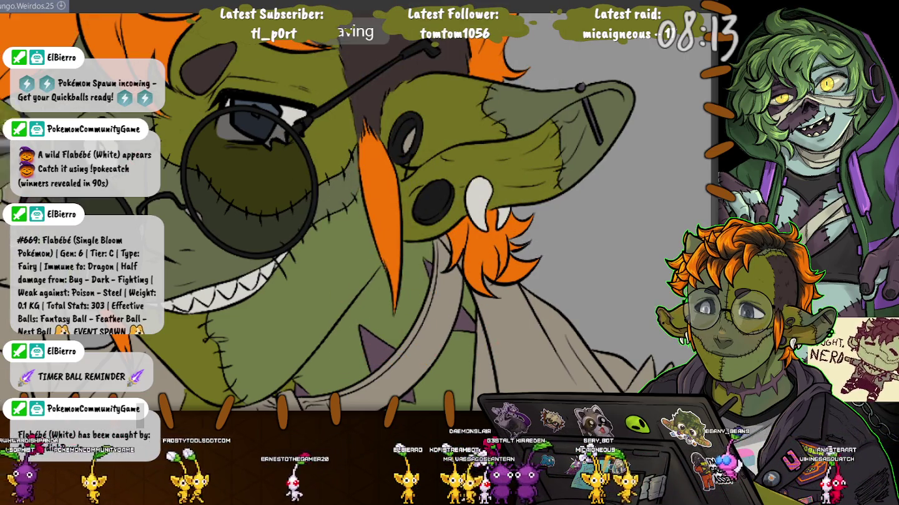
{"action": "scroll", "coordinate": [360, 212], "scroll_direction": "down", "scroll_amount": 5}
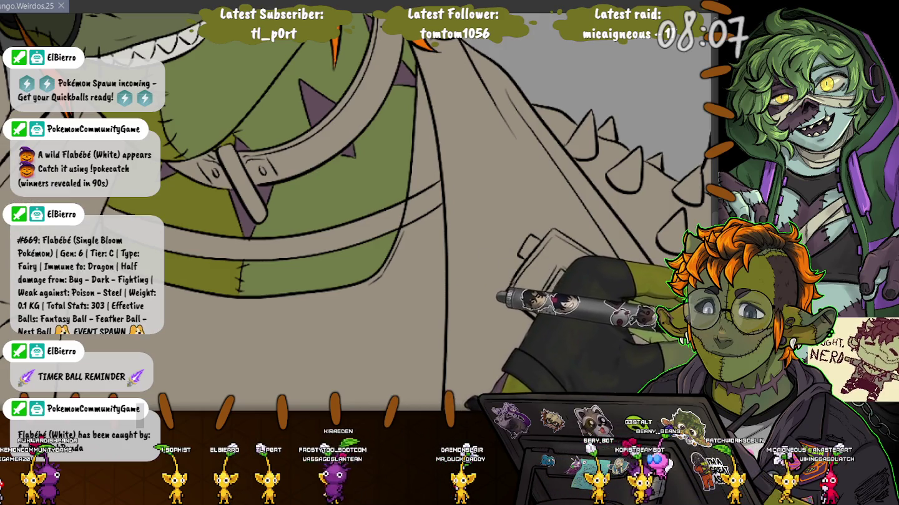
{"action": "left_click", "coordinate": [474, 163]}
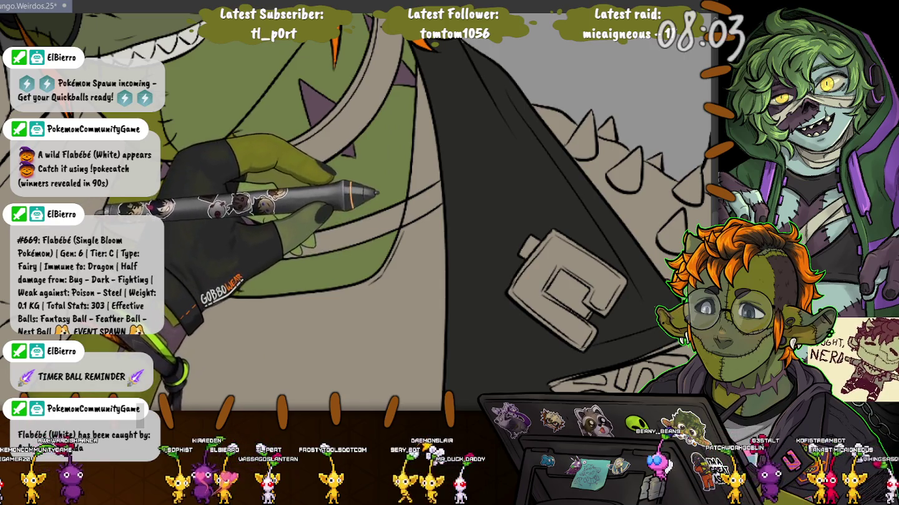
{"action": "scroll", "coordinate": [360, 212], "scroll_direction": "up", "scroll_amount": 3}
{"action": "scroll", "coordinate": [359, 212], "scroll_direction": "up", "scroll_amount": 2}
{"action": "scroll", "coordinate": [360, 212], "scroll_direction": "down", "scroll_amount": 5}
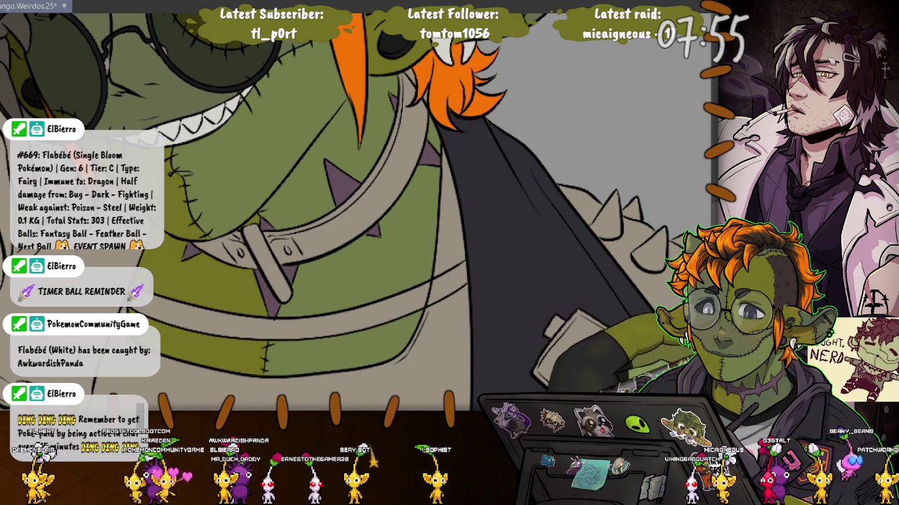
Fill the beige panel beneath the lettered C patch dark grey.
{"action": "left_click_drag", "start_coordinate": [380, 269], "coordinate": [274, 125]}
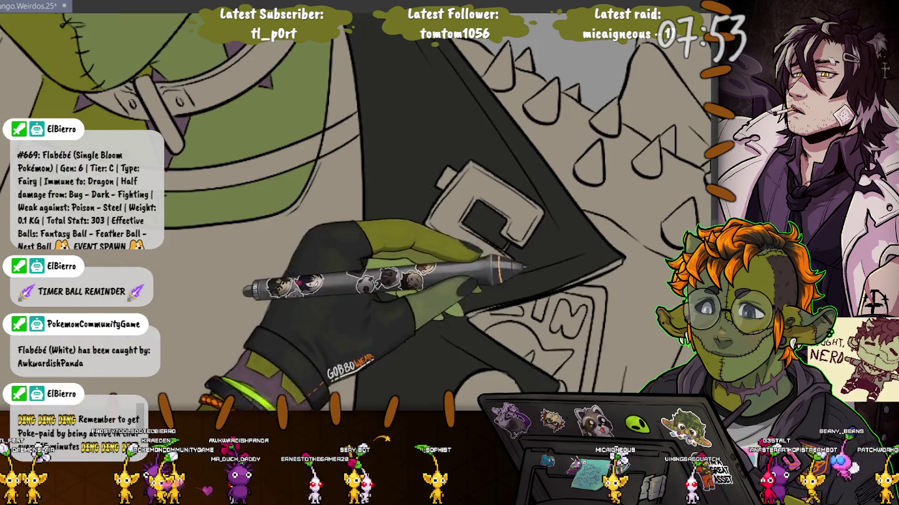
{"action": "left_click_drag", "start_coordinate": [437, 281], "coordinate": [343, 224]}
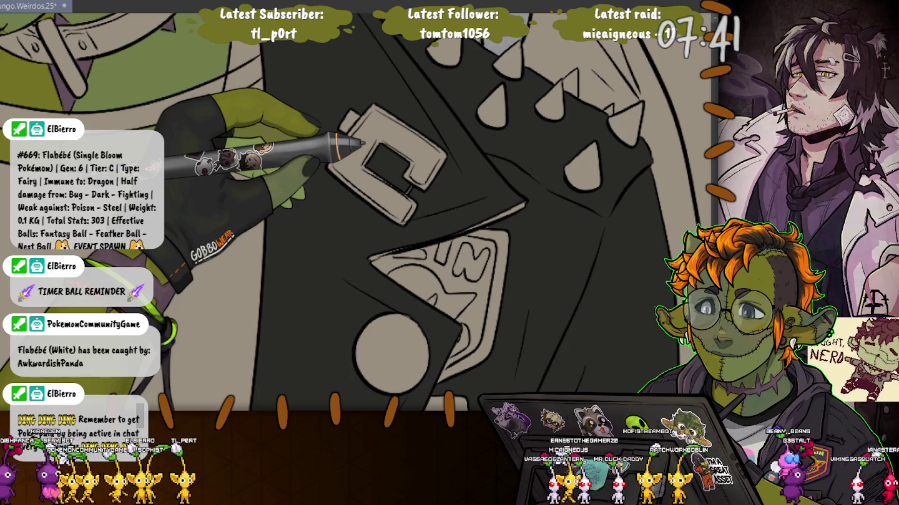
{"action": "scroll", "coordinate": [357, 212], "scroll_direction": "down", "scroll_amount": 3}
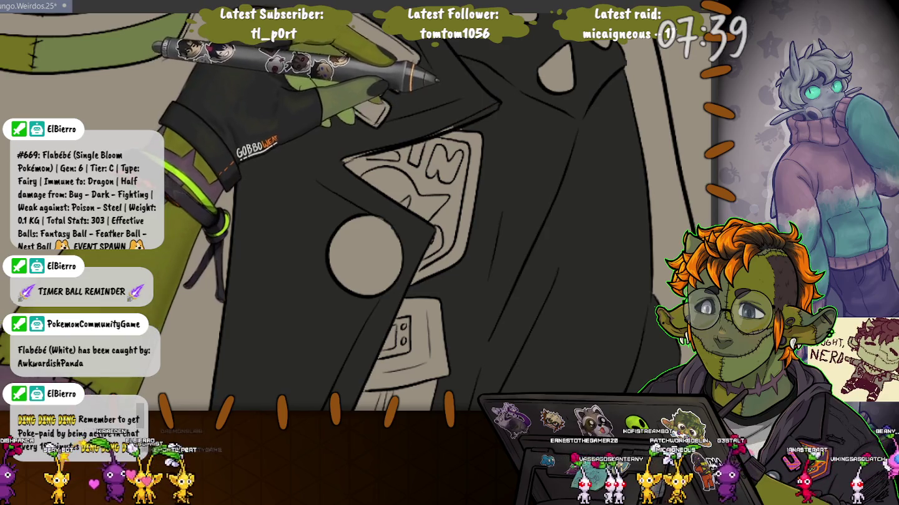
{"action": "scroll", "coordinate": [418, 225], "scroll_direction": "down", "scroll_amount": 5}
{"action": "left_click", "coordinate": [387, 225]}
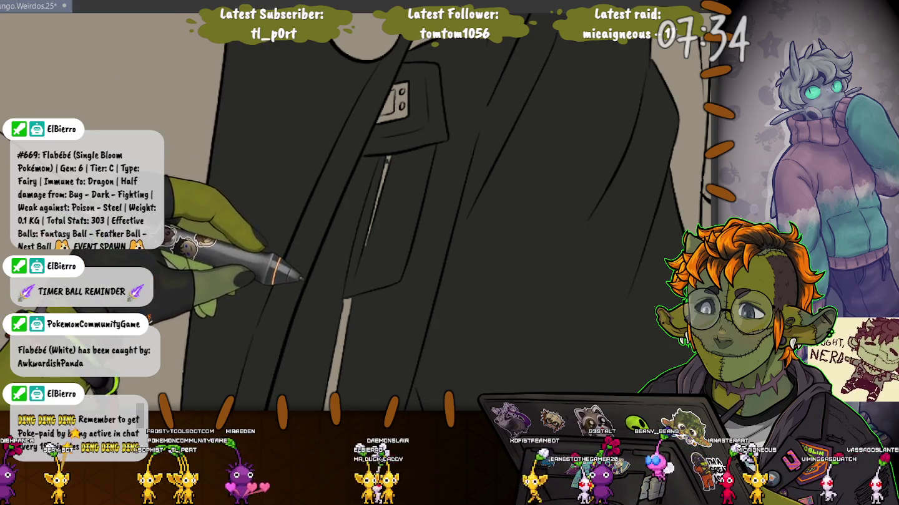
{"action": "scroll", "coordinate": [418, 211], "scroll_direction": "down", "scroll_amount": 5}
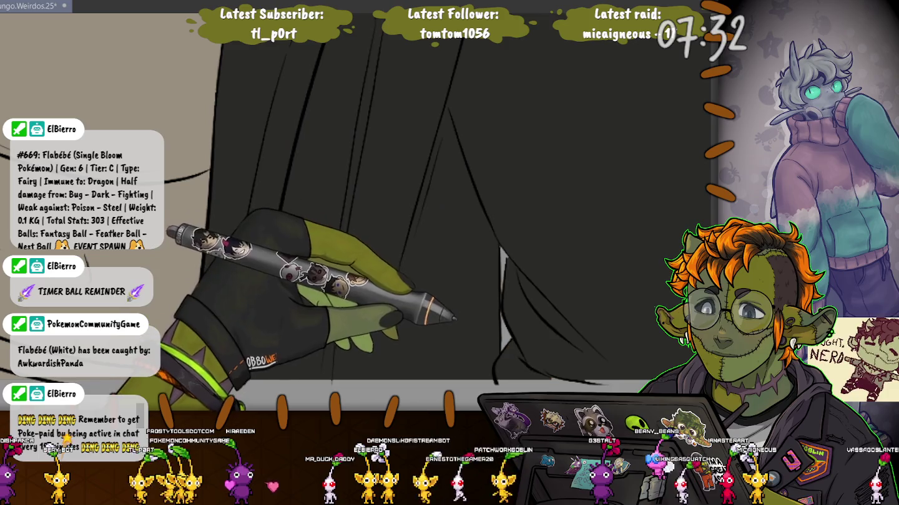
{"action": "scroll", "coordinate": [399, 212], "scroll_direction": "up", "scroll_amount": 3}
{"action": "scroll", "coordinate": [400, 212], "scroll_direction": "up", "scroll_amount": 2}
{"action": "scroll", "coordinate": [400, 212], "scroll_direction": "down", "scroll_amount": 3}
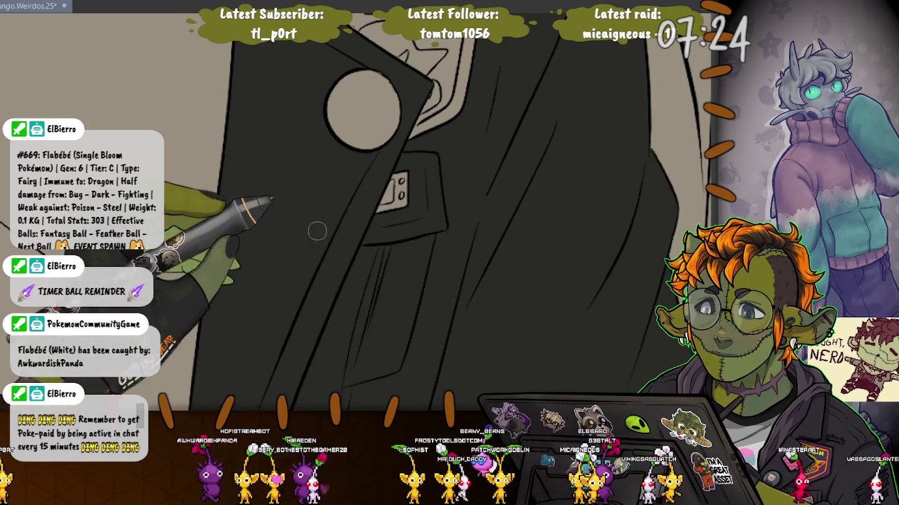
{"action": "scroll", "coordinate": [312, 233], "scroll_direction": "up", "scroll_amount": 2}
{"action": "scroll", "coordinate": [459, 175], "scroll_direction": "up", "scroll_amount": 4}
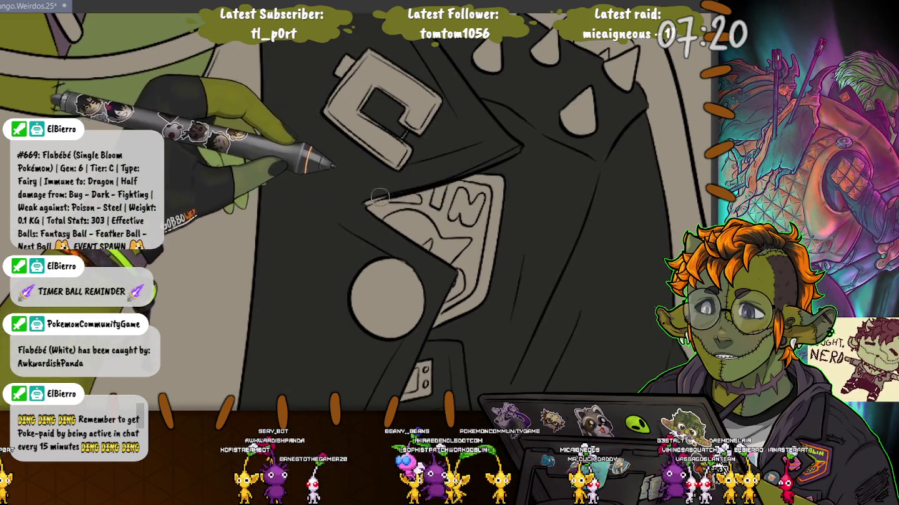
{"action": "scroll", "coordinate": [356, 211], "scroll_direction": "up", "scroll_amount": 3}
{"action": "scroll", "coordinate": [391, 128], "scroll_direction": "up", "scroll_amount": 3}
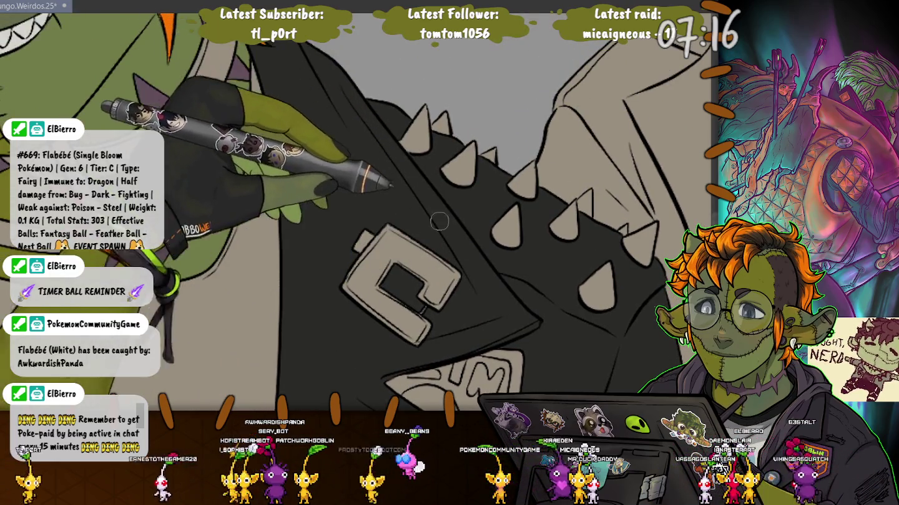
{"action": "scroll", "coordinate": [362, 153], "scroll_direction": "up", "scroll_amount": 3}
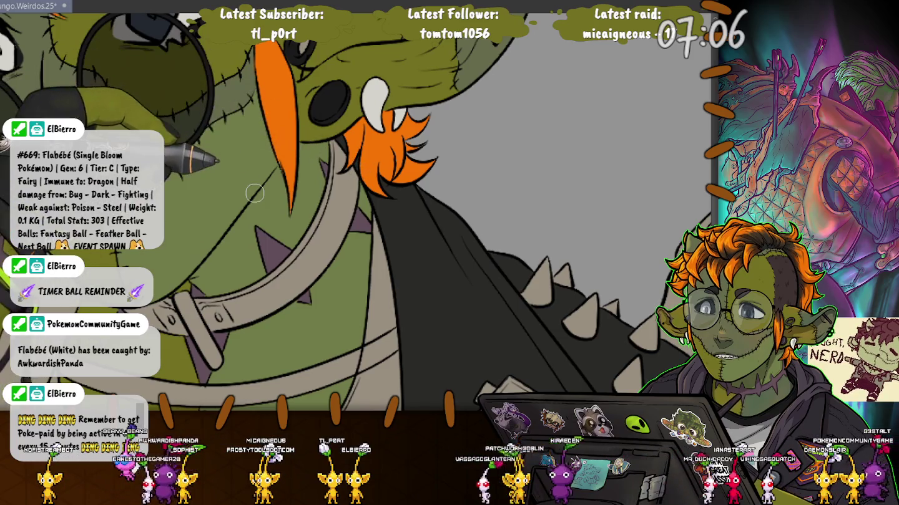
{"action": "left_click_drag", "start_coordinate": [359, 171], "coordinate": [421, 283]}
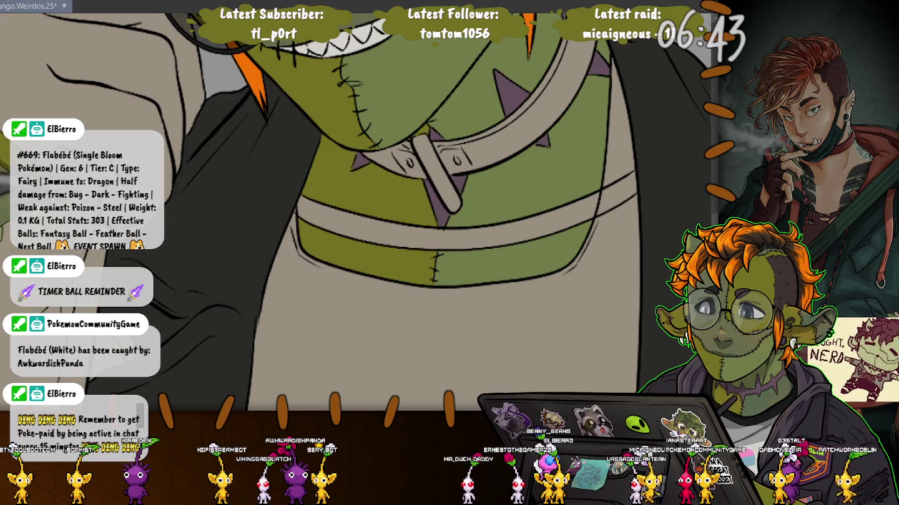
{"action": "left_click_drag", "start_coordinate": [46, 322], "coordinate": [233, 167]}
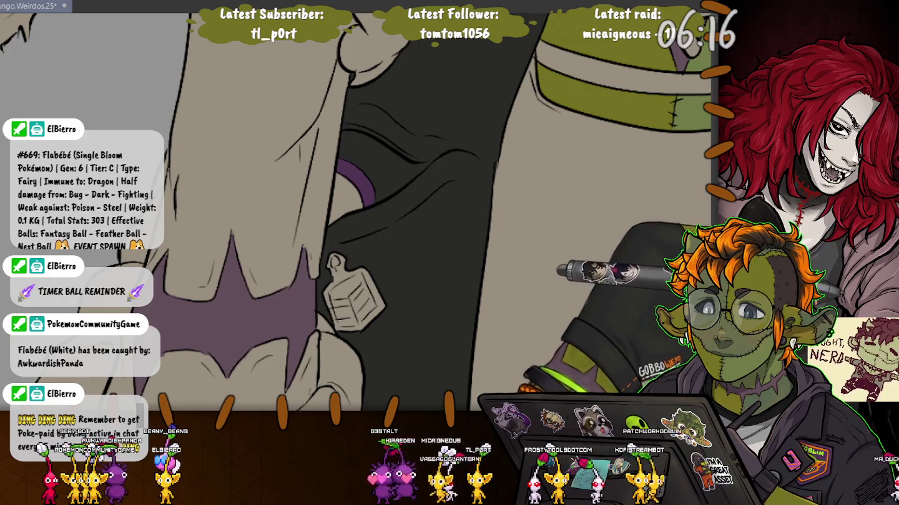
Fill the purple-outlined shape beside the pendant magenta and the pendant's top stripe black.
{"action": "left_click", "coordinate": [350, 188]}
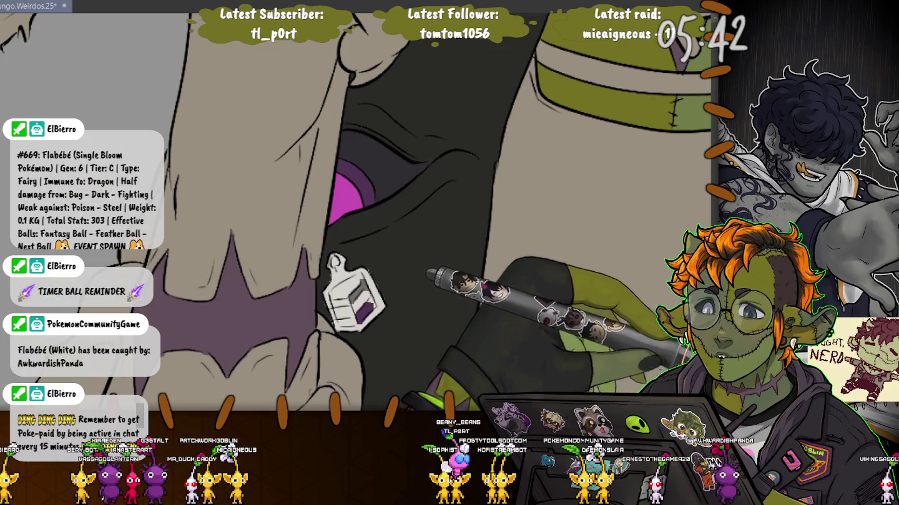
{"action": "left_click", "coordinate": [350, 289]}
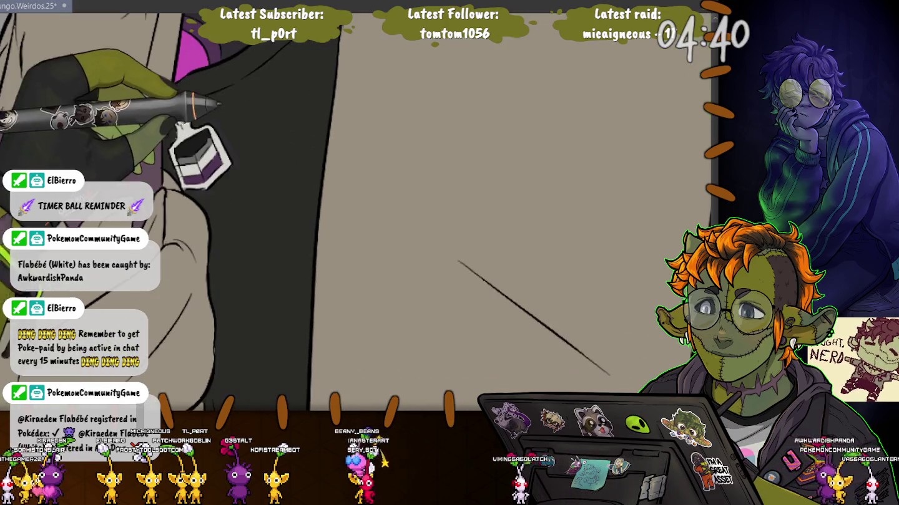
{"action": "left_click_drag", "start_coordinate": [347, 296], "coordinate": [400, 206]}
Colour the round jacket button blue-grey and the lettered patch's edge and background orange.
{"action": "left_click_drag", "start_coordinate": [475, 216], "coordinate": [441, 268]}
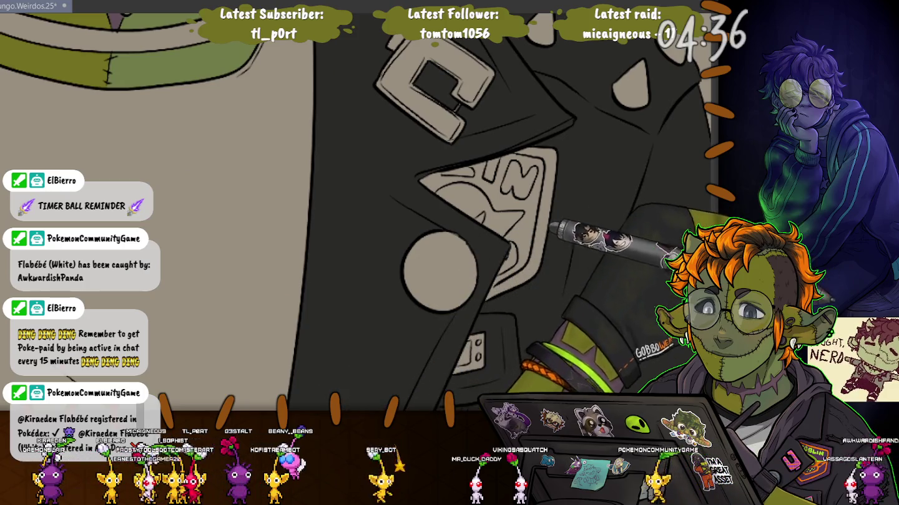
{"action": "left_click", "coordinate": [440, 265]}
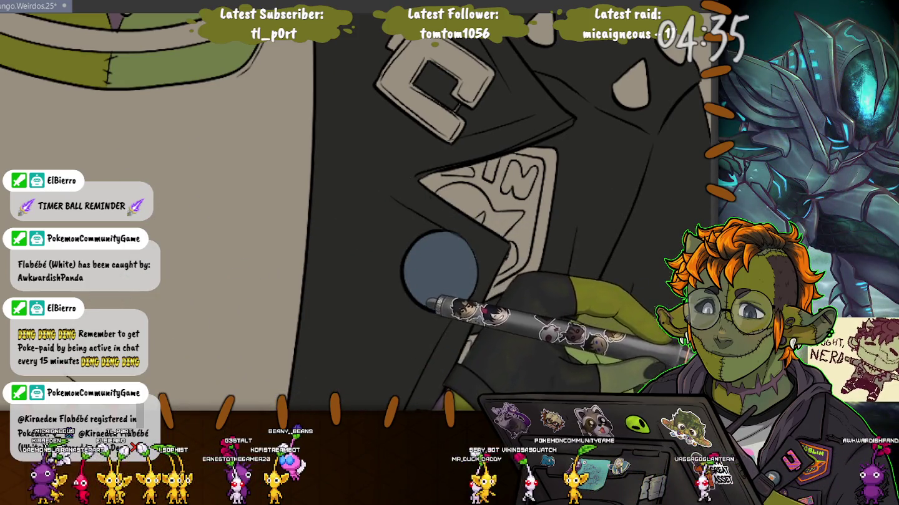
{"action": "left_click", "coordinate": [533, 224]}
{"action": "left_click", "coordinate": [464, 178]}
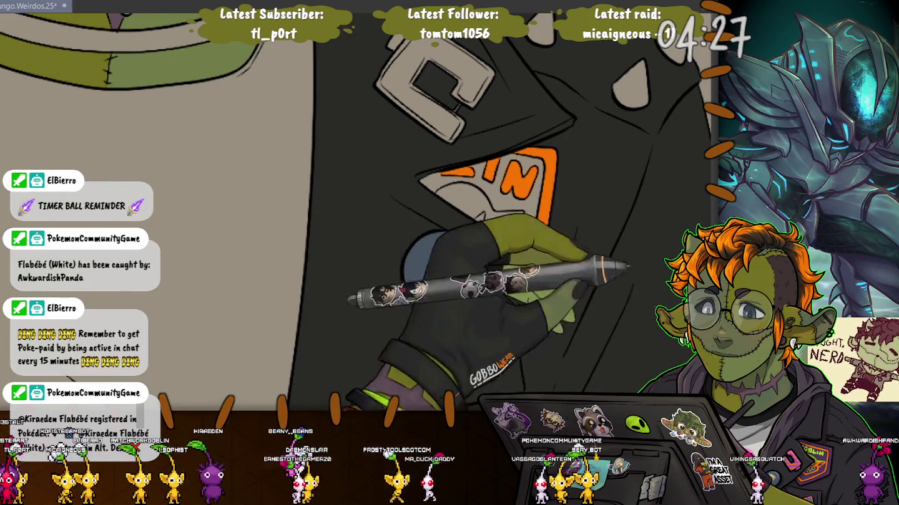
Fill the patch background purple instead of green, the C patch purple, and the shirt black.
{"action": "left_click", "coordinate": [521, 212]}
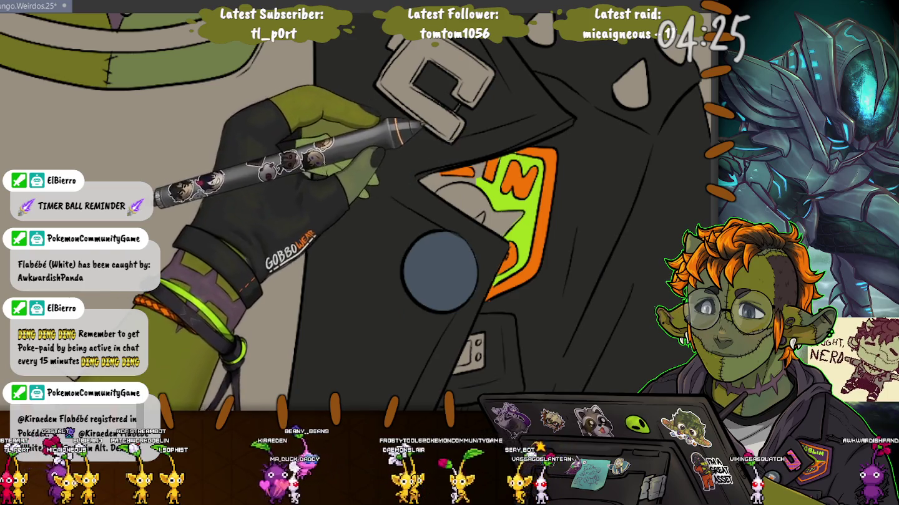
{"action": "left_click", "coordinate": [430, 183]}
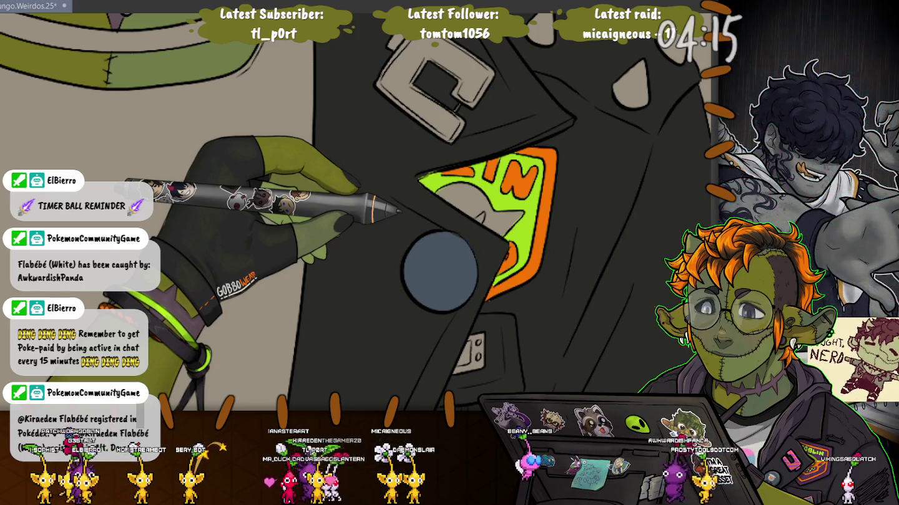
{"action": "key", "text": "ctrl+z"}
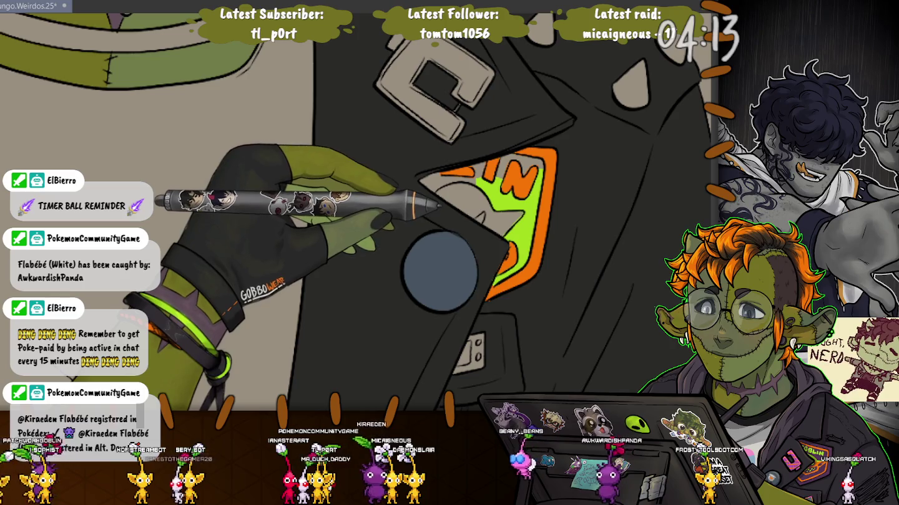
{"action": "key", "text": "ctrl+z"}
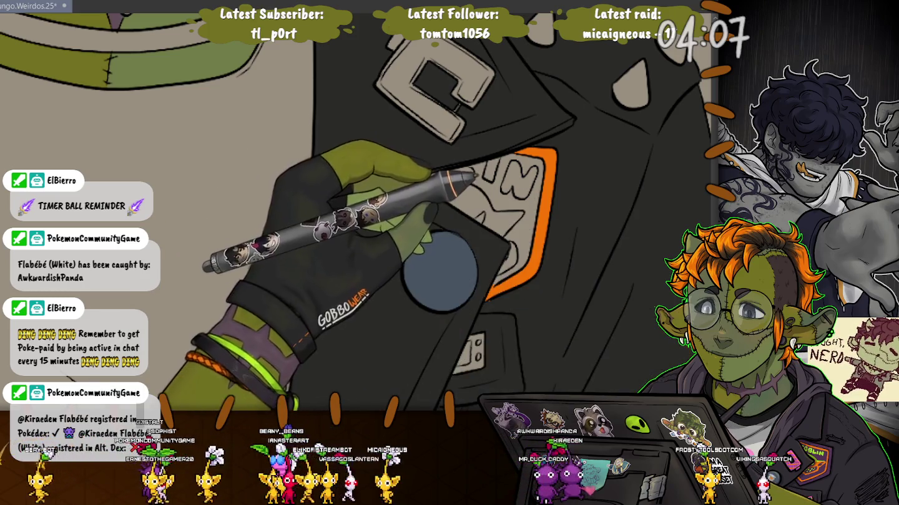
{"action": "left_click", "coordinate": [505, 187]}
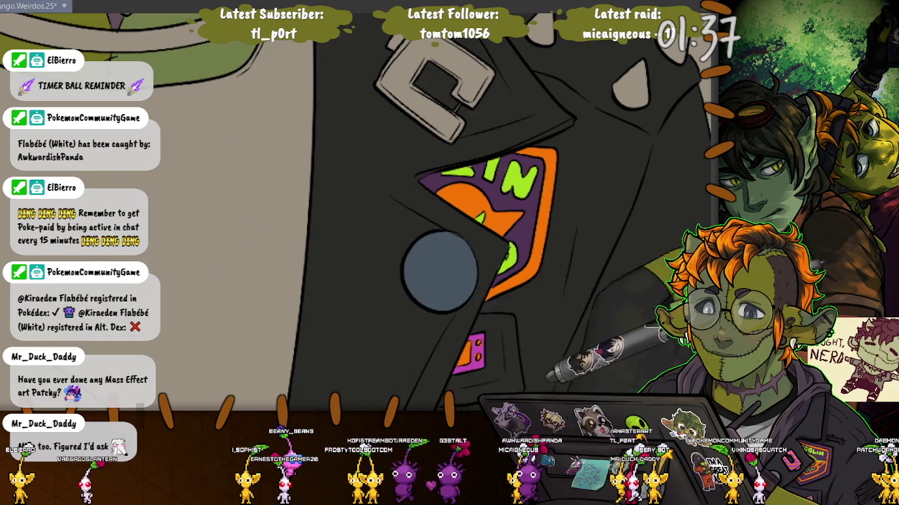
{"action": "left_click", "coordinate": [394, 88]}
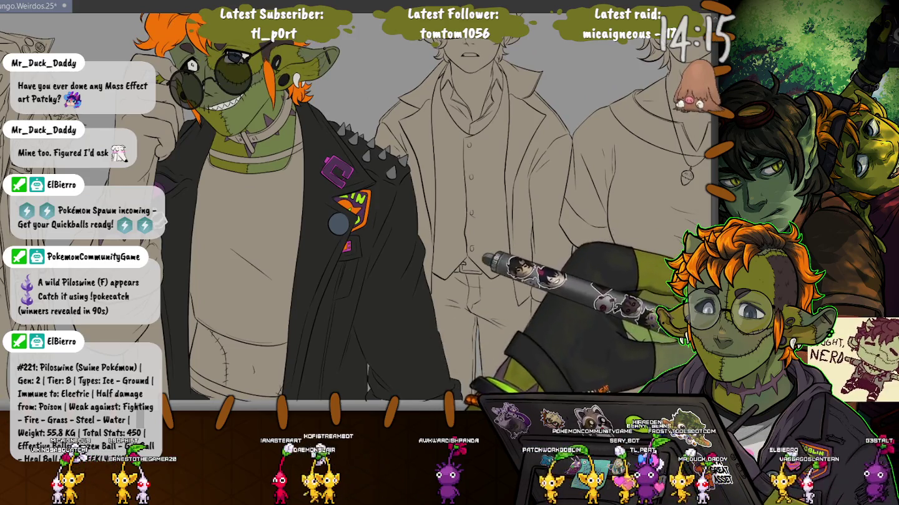
{"action": "left_click", "coordinate": [237, 293]}
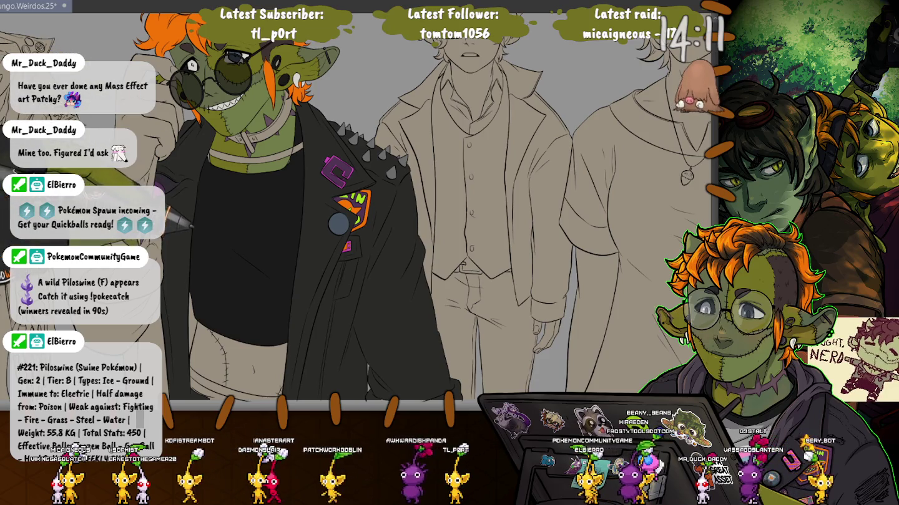
Zoom and pan to centre the view on the goblin's black shirt and jacket.
{"action": "scroll", "coordinate": [216, 177], "scroll_direction": "up", "scroll_amount": 2}
{"action": "scroll", "coordinate": [215, 177], "scroll_direction": "up", "scroll_amount": 2}
{"action": "scroll", "coordinate": [217, 177], "scroll_direction": "up", "scroll_amount": 1}
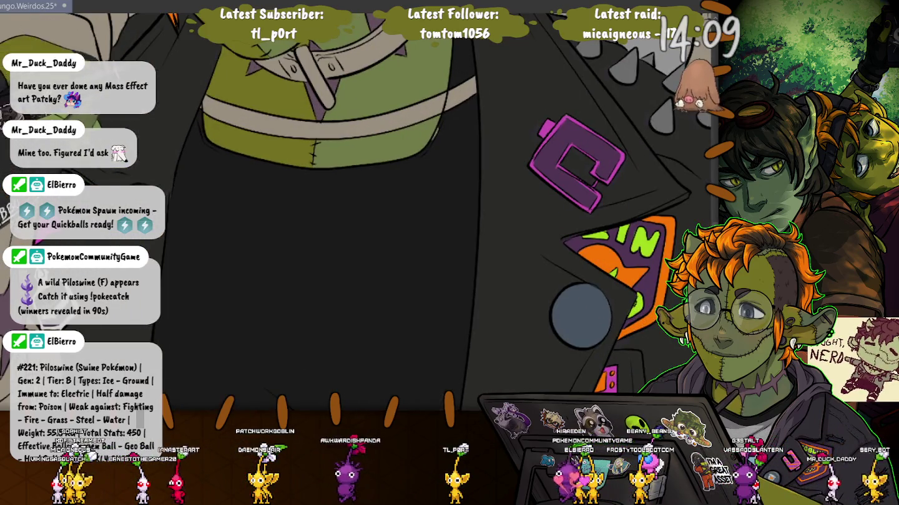
{"action": "scroll", "coordinate": [225, 156], "scroll_direction": "down", "scroll_amount": 2}
{"action": "scroll", "coordinate": [213, 138], "scroll_direction": "down", "scroll_amount": 2}
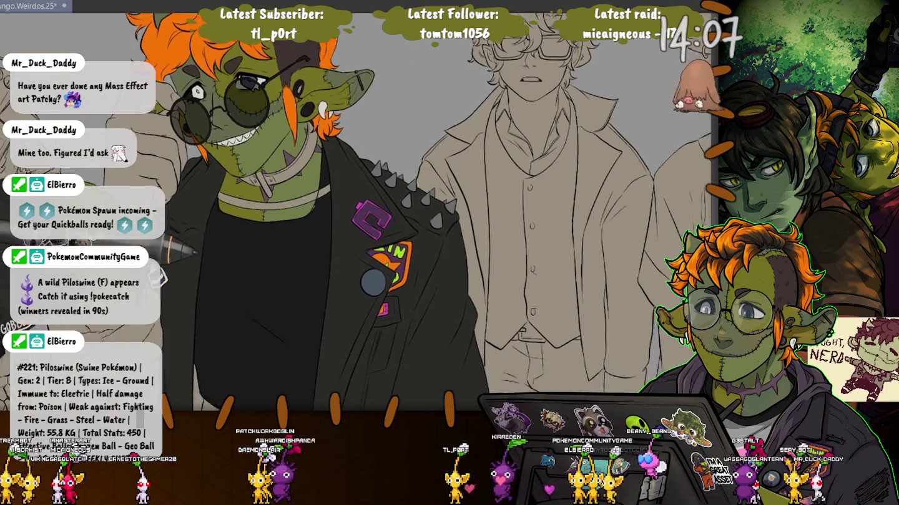
{"action": "scroll", "coordinate": [197, 101], "scroll_direction": "up", "scroll_amount": 2}
{"action": "scroll", "coordinate": [356, 212], "scroll_direction": "up", "scroll_amount": 3}
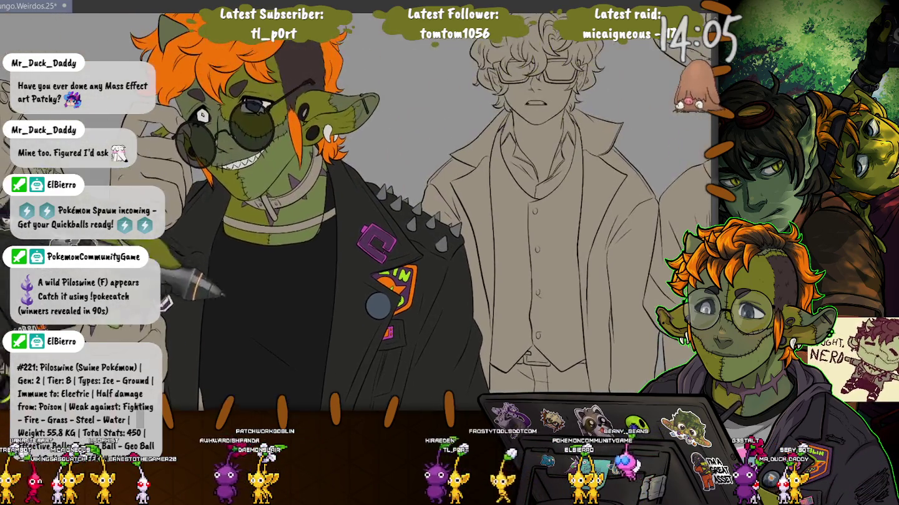
{"action": "scroll", "coordinate": [343, 228], "scroll_direction": "up", "scroll_amount": 1}
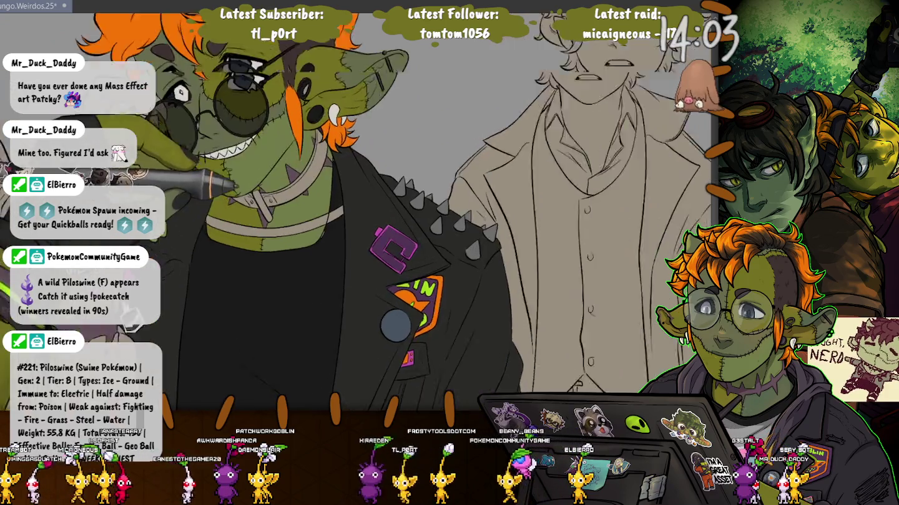
{"action": "scroll", "coordinate": [343, 229], "scroll_direction": "up", "scroll_amount": 2}
{"action": "scroll", "coordinate": [343, 229], "scroll_direction": "up", "scroll_amount": 2}
{"action": "scroll", "coordinate": [344, 229], "scroll_direction": "up", "scroll_amount": 1}
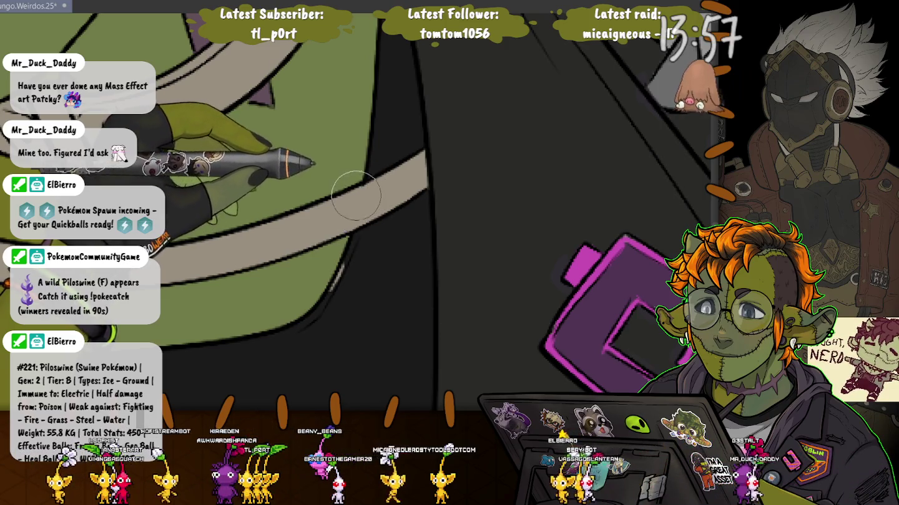
{"action": "scroll", "coordinate": [346, 197], "scroll_direction": "down", "scroll_amount": 2}
{"action": "scroll", "coordinate": [281, 225], "scroll_direction": "up", "scroll_amount": 3}
{"action": "scroll", "coordinate": [251, 237], "scroll_direction": "up", "scroll_amount": 3}
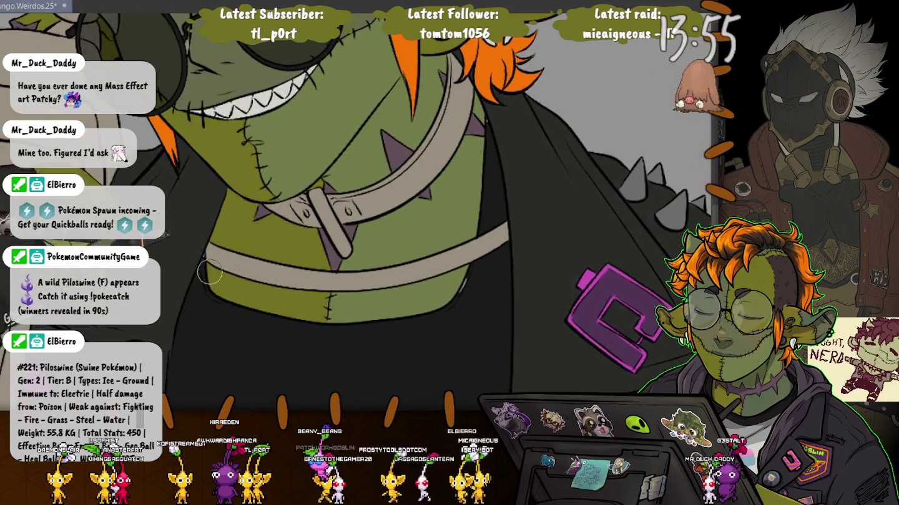
{"action": "scroll", "coordinate": [205, 256], "scroll_direction": "up", "scroll_amount": 2}
{"action": "scroll", "coordinate": [205, 257], "scroll_direction": "up", "scroll_amount": 2}
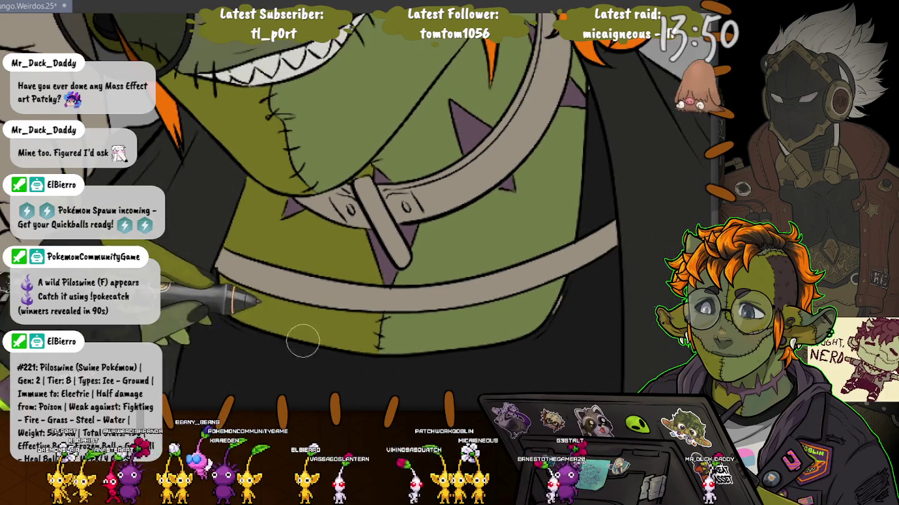
{"action": "scroll", "coordinate": [205, 257], "scroll_direction": "down", "scroll_amount": 2}
{"action": "scroll", "coordinate": [205, 258], "scroll_direction": "down", "scroll_amount": 2}
{"action": "scroll", "coordinate": [204, 257], "scroll_direction": "down", "scroll_amount": 2}
{"action": "left_click_drag", "start_coordinate": [486, 395], "coordinate": [400, 249]}
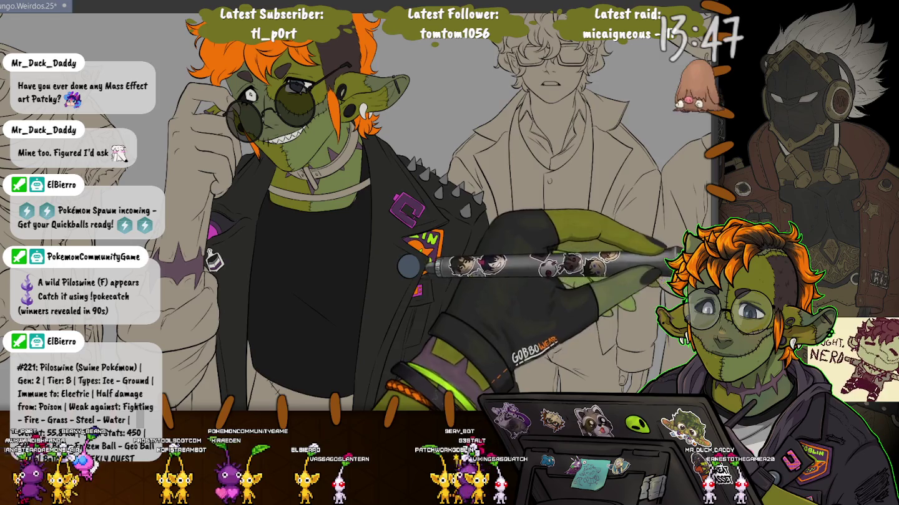
{"action": "scroll", "coordinate": [349, 186], "scroll_direction": "up", "scroll_amount": 2}
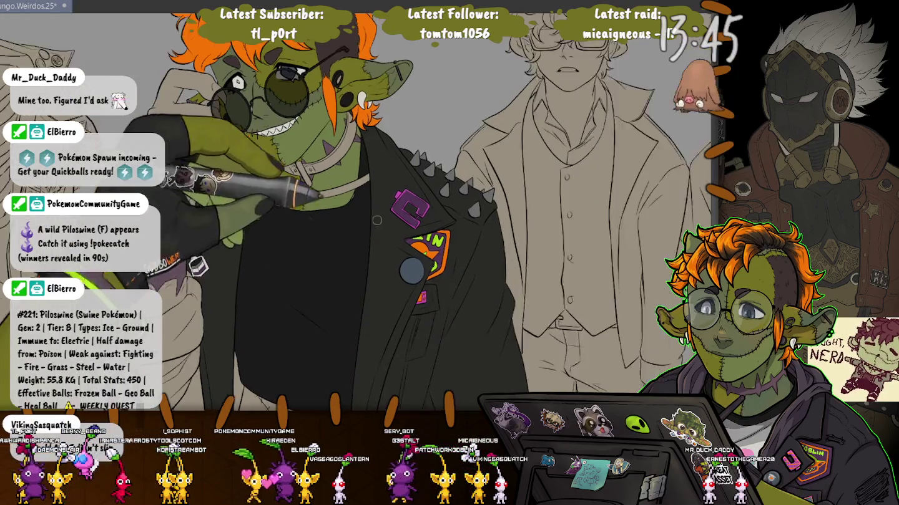
{"action": "scroll", "coordinate": [350, 187], "scroll_direction": "up", "scroll_amount": 2}
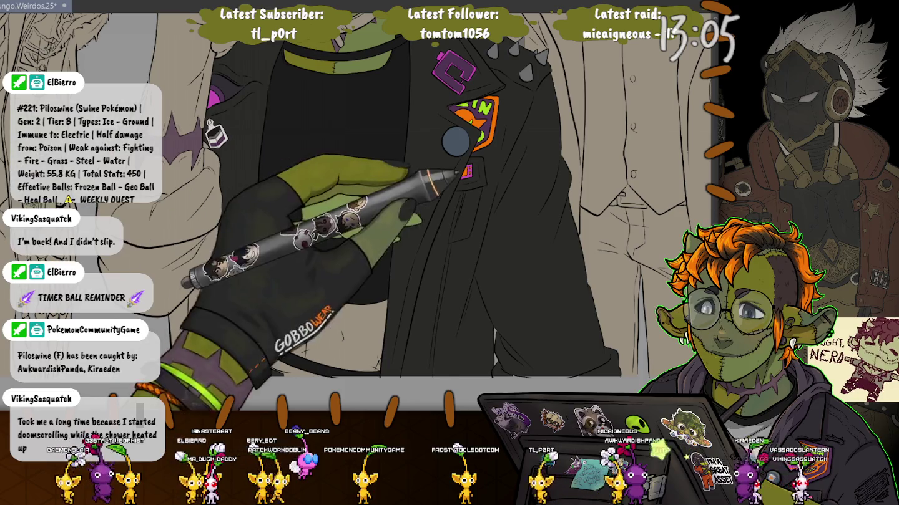
Fill the sleeve and the gap left of the jacket with the dark jacket colour.
{"action": "left_click", "coordinate": [199, 312]}
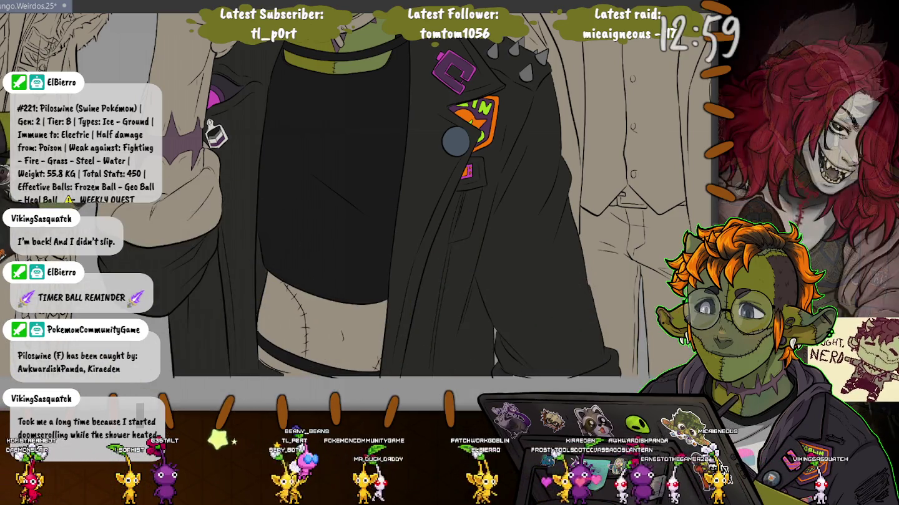
{"action": "left_click", "coordinate": [156, 205]}
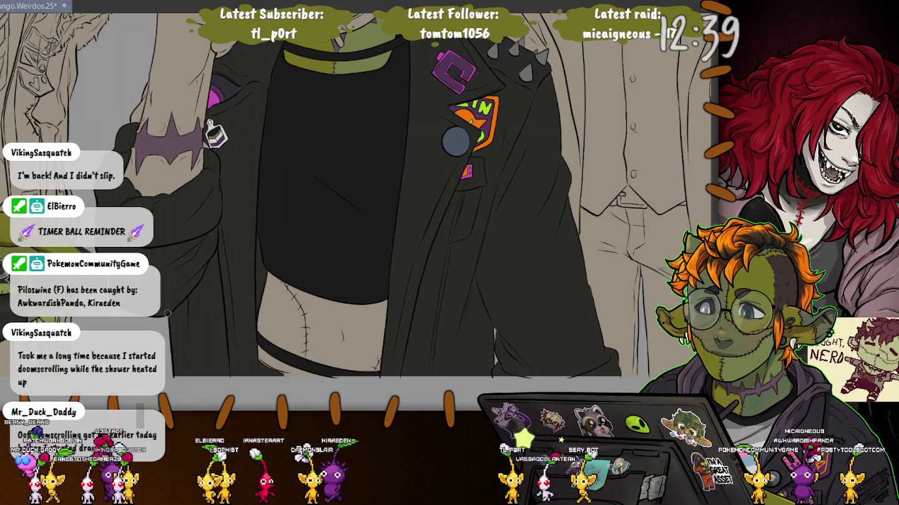
{"action": "scroll", "coordinate": [357, 211], "scroll_direction": "up", "scroll_amount": 5}
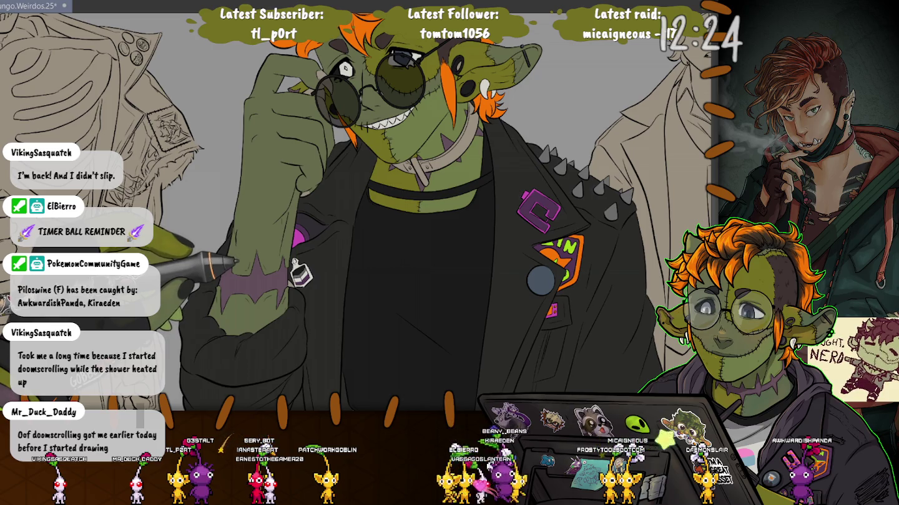
{"action": "scroll", "coordinate": [356, 212], "scroll_direction": "down", "scroll_amount": 5}
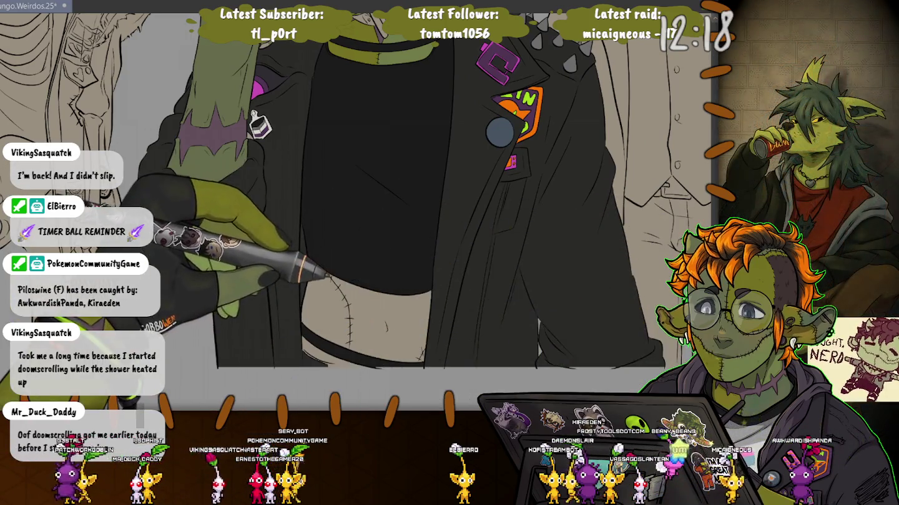
Fill the exposed waist green and the belly skin beside the stitches olive green.
{"action": "left_click", "coordinate": [373, 300]}
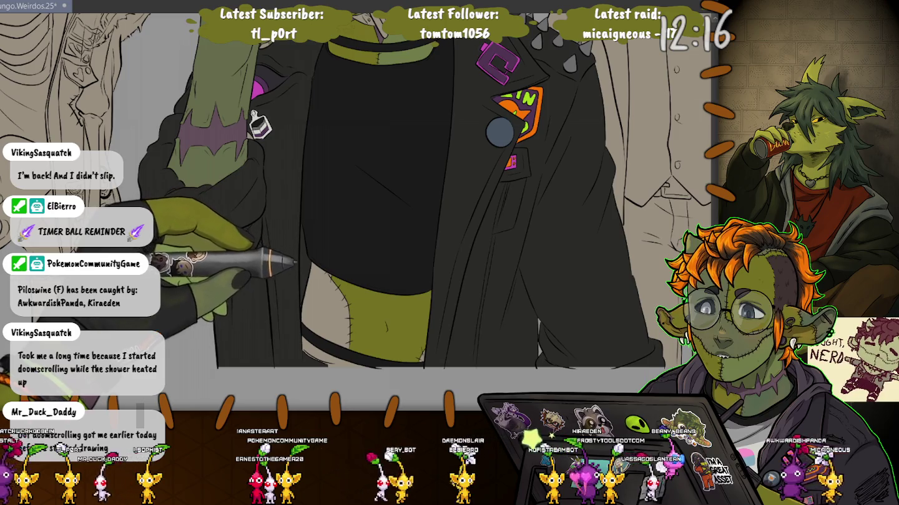
{"action": "scroll", "coordinate": [343, 284], "scroll_direction": "up", "scroll_amount": 5}
{"action": "scroll", "coordinate": [349, 250], "scroll_direction": "down", "scroll_amount": 3}
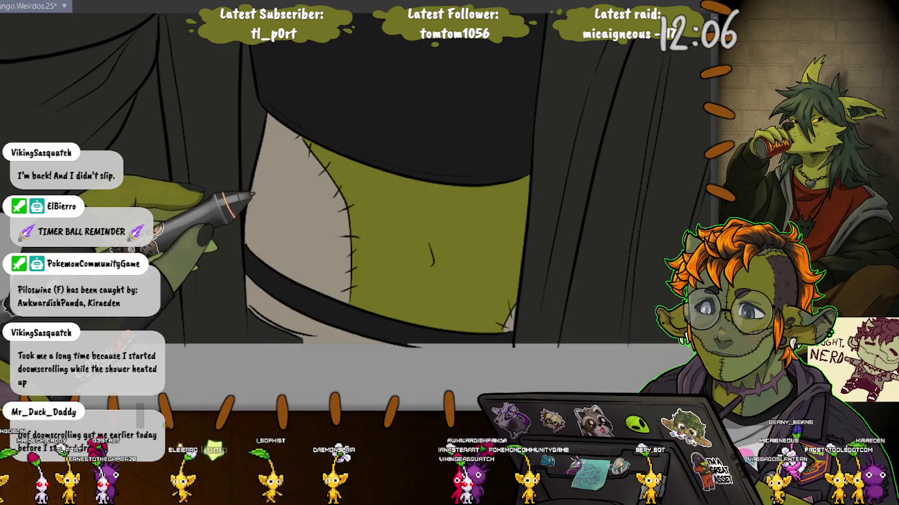
{"action": "left_click", "coordinate": [293, 212]}
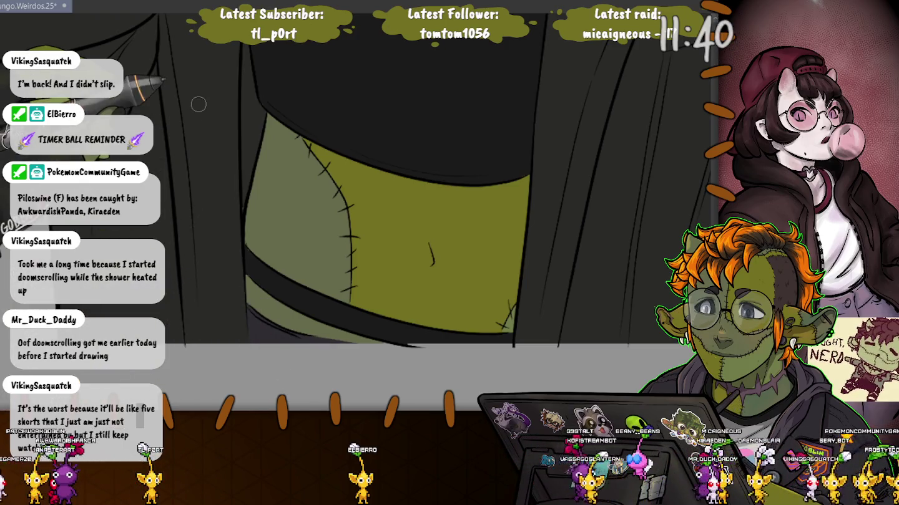
Recentre the view on the goblin's torso and select the shirt's collar band region.
{"action": "scroll", "coordinate": [255, 348], "scroll_direction": "down", "scroll_amount": 2}
{"action": "scroll", "coordinate": [255, 348], "scroll_direction": "down", "scroll_amount": 2}
{"action": "scroll", "coordinate": [255, 348], "scroll_direction": "down", "scroll_amount": 2}
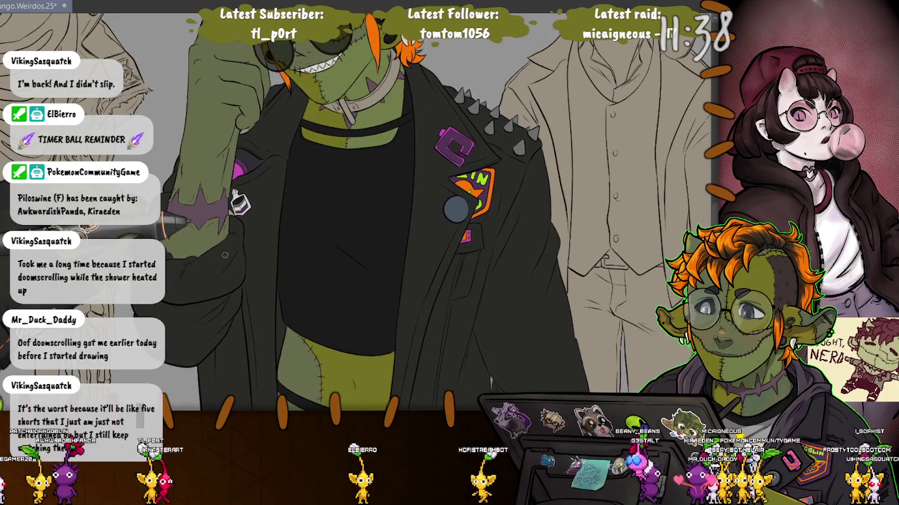
{"action": "left_click_drag", "start_coordinate": [225, 256], "coordinate": [250, 345]}
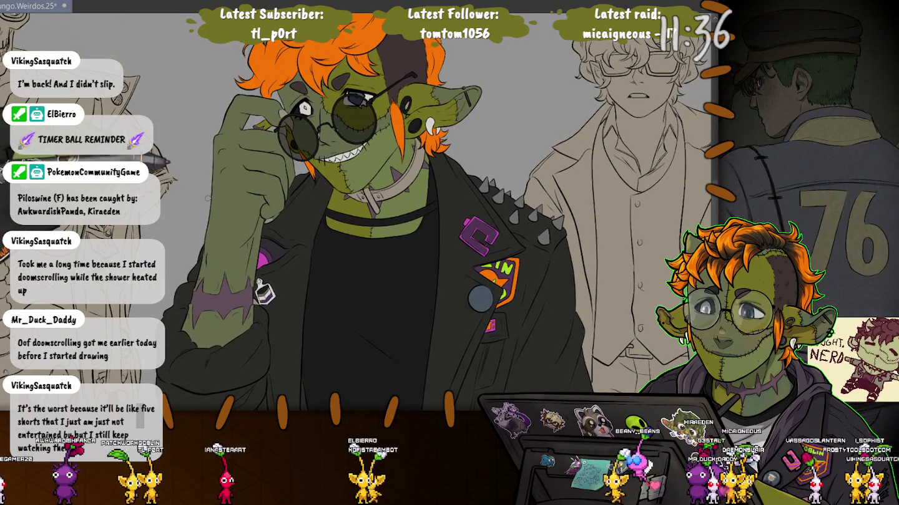
{"action": "left_click_drag", "start_coordinate": [243, 210], "coordinate": [211, 171]}
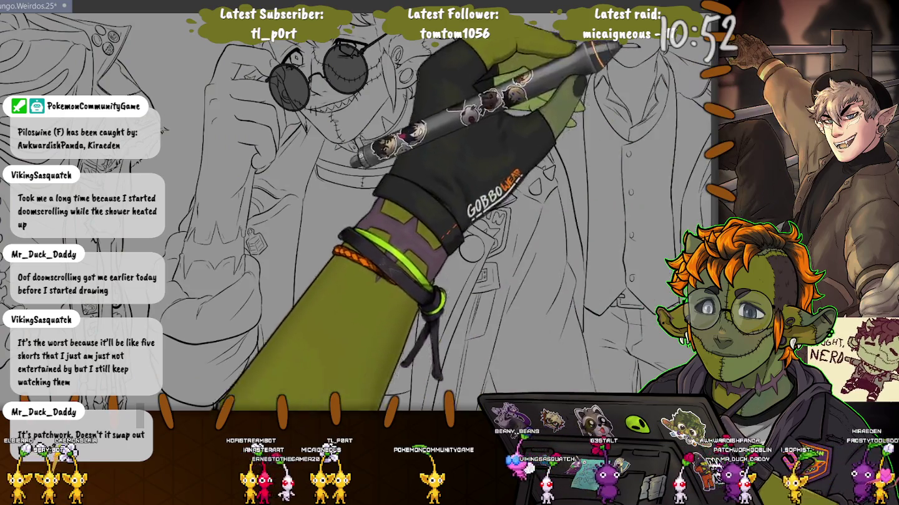
{"action": "left_click", "coordinate": [365, 176]}
Try selecting the whole shirt area, including a freehand lasso, then clear the selection.
{"action": "left_click", "coordinate": [363, 281]}
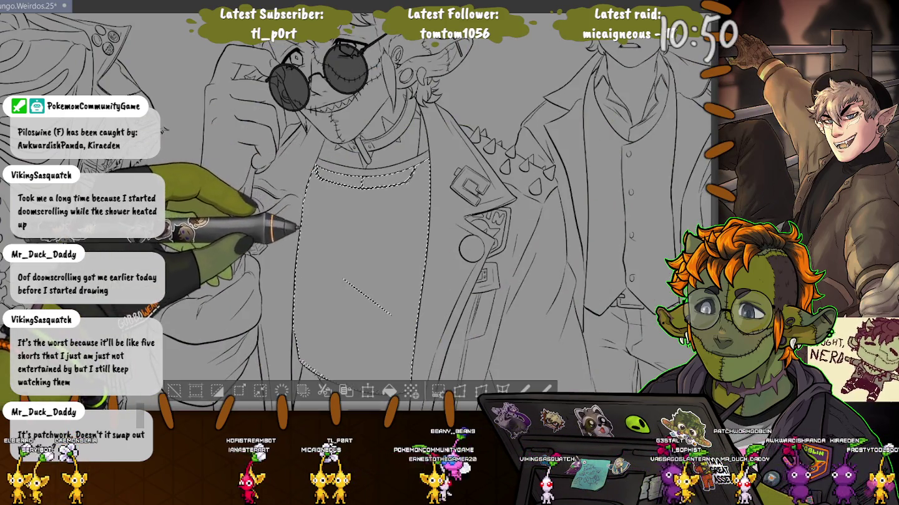
{"action": "scroll", "coordinate": [387, 250], "scroll_direction": "down", "scroll_amount": 3}
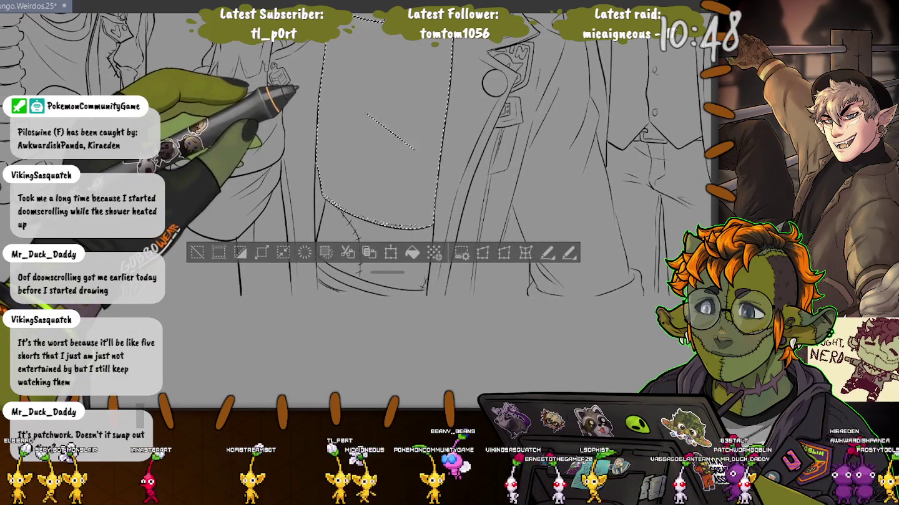
{"action": "scroll", "coordinate": [386, 188], "scroll_direction": "up", "scroll_amount": 2}
{"action": "scroll", "coordinate": [349, 188], "scroll_direction": "up", "scroll_amount": 2}
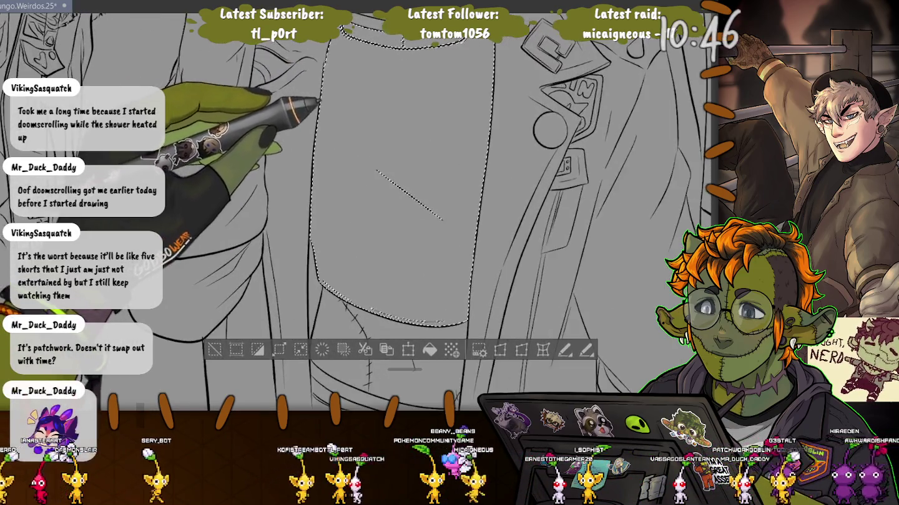
{"action": "scroll", "coordinate": [349, 187], "scroll_direction": "up", "scroll_amount": 2}
{"action": "scroll", "coordinate": [350, 187], "scroll_direction": "up", "scroll_amount": 1}
{"action": "scroll", "coordinate": [400, 218], "scroll_direction": "down", "scroll_amount": 3}
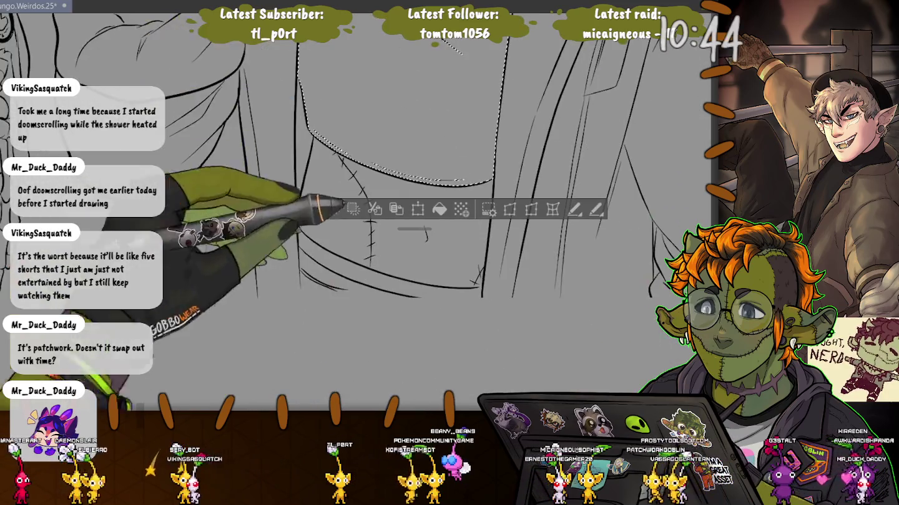
{"action": "scroll", "coordinate": [400, 218], "scroll_direction": "up", "scroll_amount": 2}
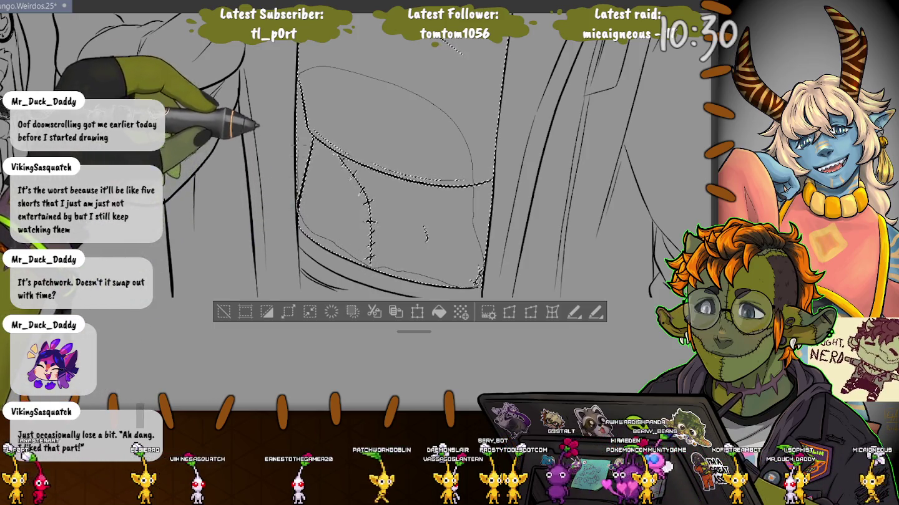
{"action": "mouse_move", "coordinate": [356, 199]}
{"action": "left_mouse_down"}
{"action": "mouse_move", "coordinate": [448, 283]}
{"action": "mouse_move", "coordinate": [356, 199]}
{"action": "left_mouse_up"}
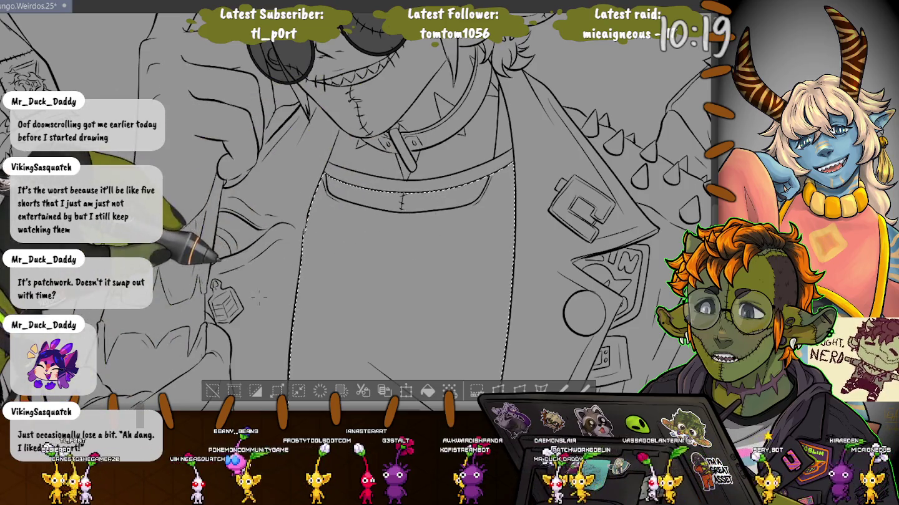
{"action": "scroll", "coordinate": [309, 315], "scroll_direction": "down", "scroll_amount": 3}
{"action": "scroll", "coordinate": [281, 294], "scroll_direction": "down", "scroll_amount": 2}
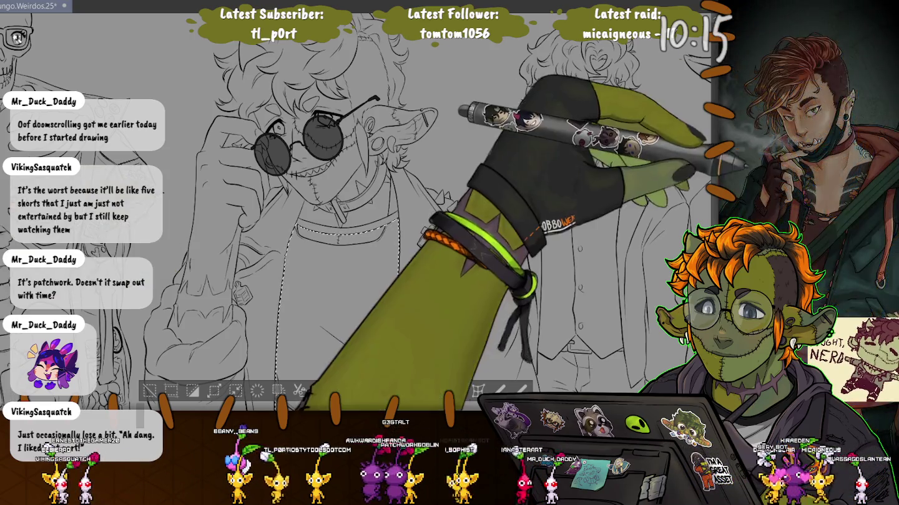
{"action": "key", "text": "ctrl+d"}
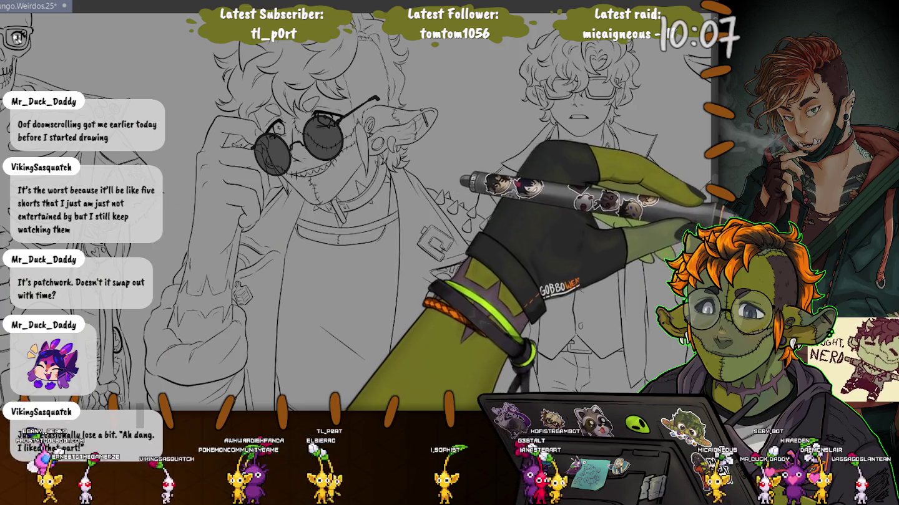
Select the shirt area, fill it purple, and deselect.
{"action": "left_click", "coordinate": [320, 312]}
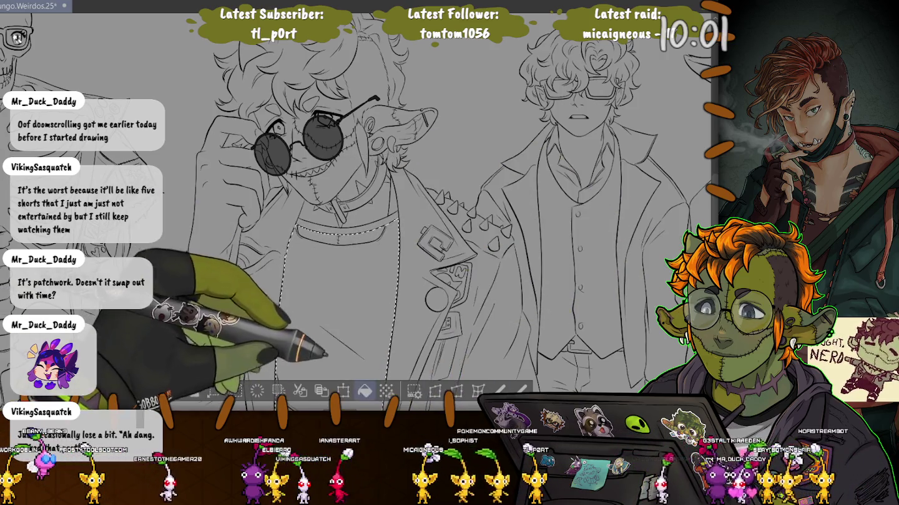
{"action": "key", "text": "alt+BackSpace"}
{"action": "key", "text": "ctrl+d"}
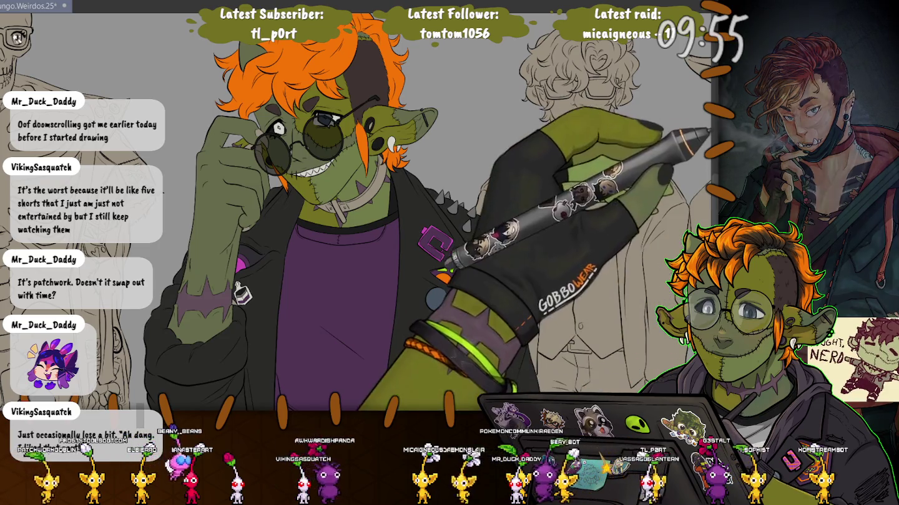
Refill the shirt black instead of purple and bring the side panels back.
{"action": "key", "text": "alt+BackSpace"}
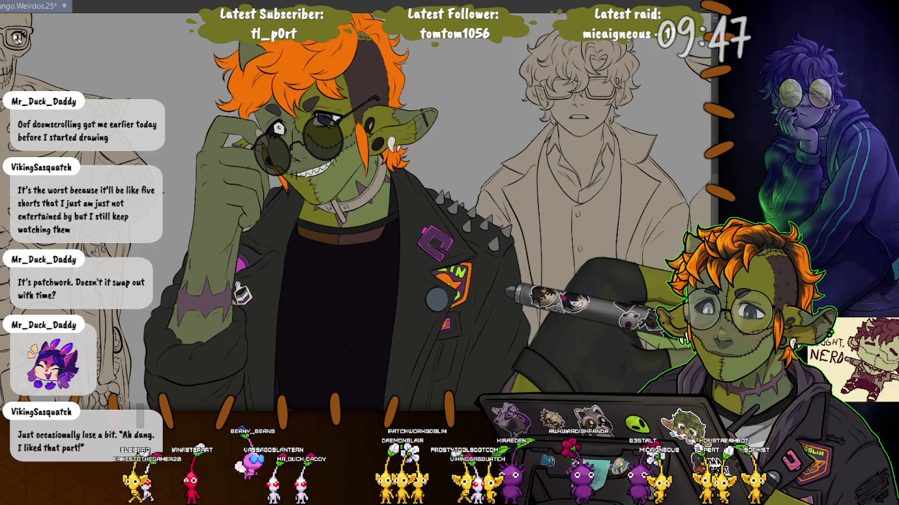
{"action": "scroll", "coordinate": [428, 212], "scroll_direction": "down", "scroll_amount": 3}
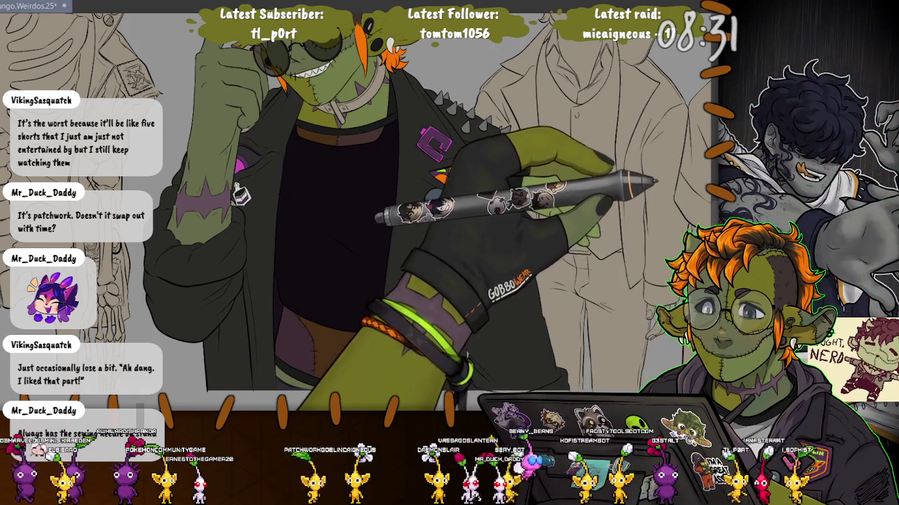
{"action": "key", "text": "Tab"}
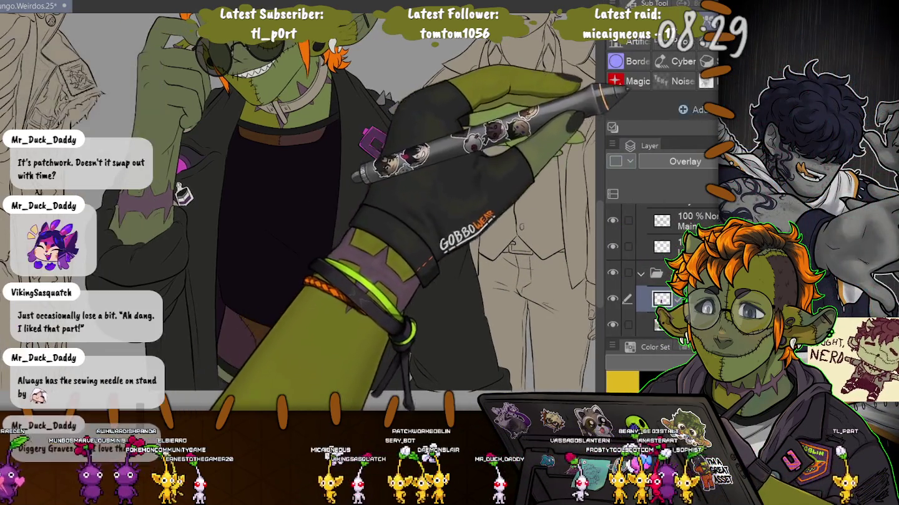
Browse the Sub Tool brush list, toggle the side panels, and save the drawing.
{"action": "left_click_drag", "start_coordinate": [661, 118], "coordinate": [662, 244]}
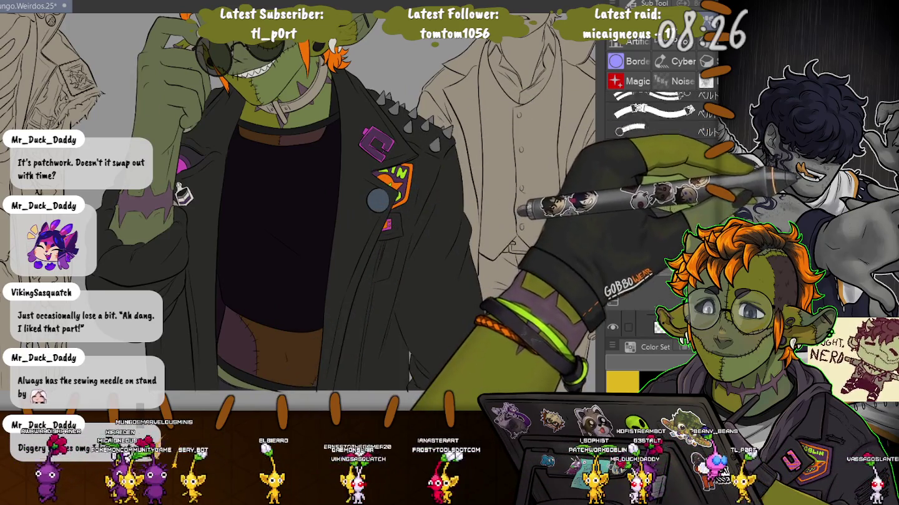
{"action": "scroll", "coordinate": [661, 156], "scroll_direction": "down", "scroll_amount": 3}
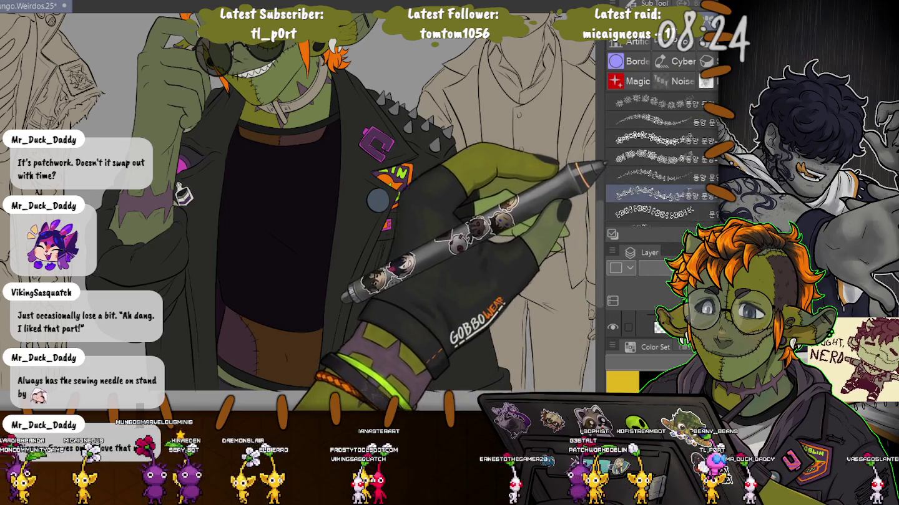
{"action": "scroll", "coordinate": [655, 156], "scroll_direction": "down", "scroll_amount": 1}
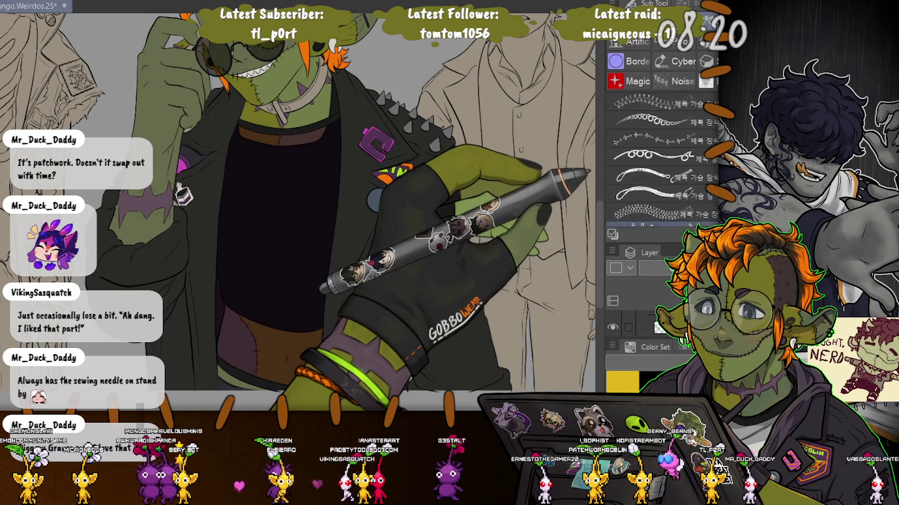
{"action": "scroll", "coordinate": [662, 156], "scroll_direction": "down", "scroll_amount": 3}
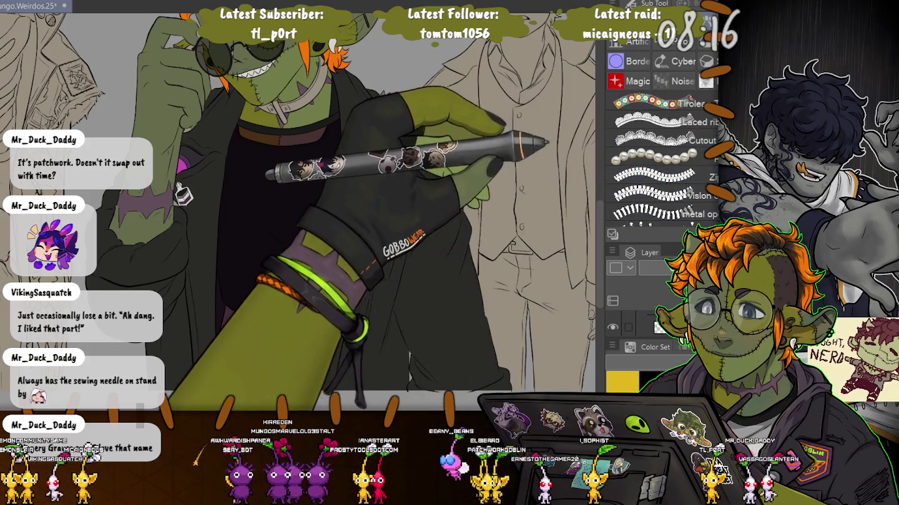
{"action": "key", "text": "Tab"}
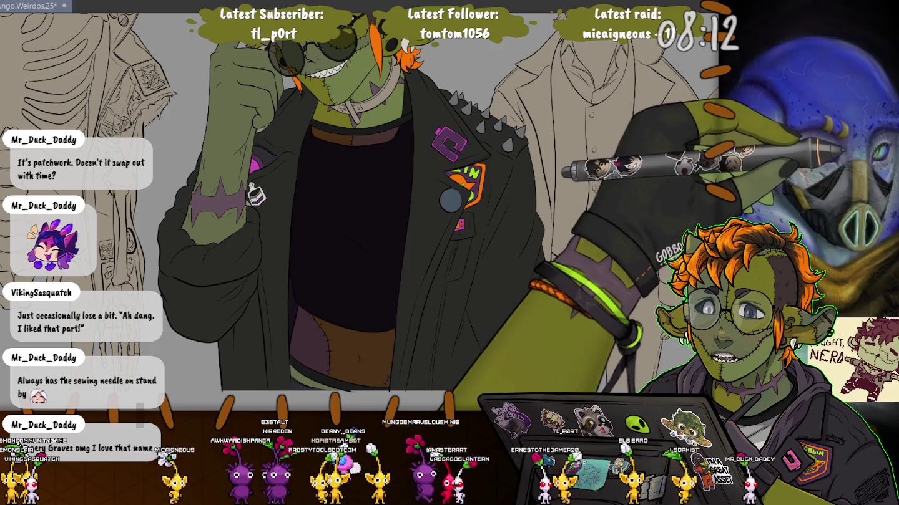
{"action": "key", "text": "Tab"}
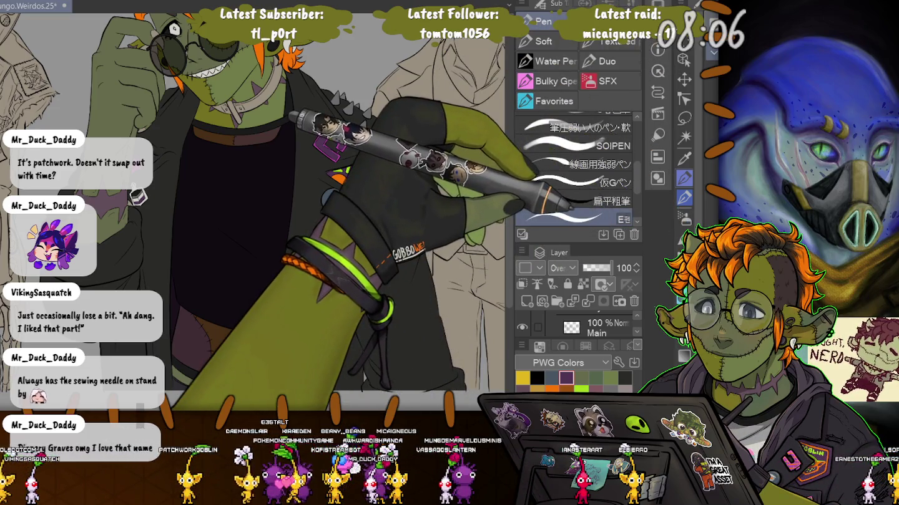
{"action": "key", "text": "ctrl+s"}
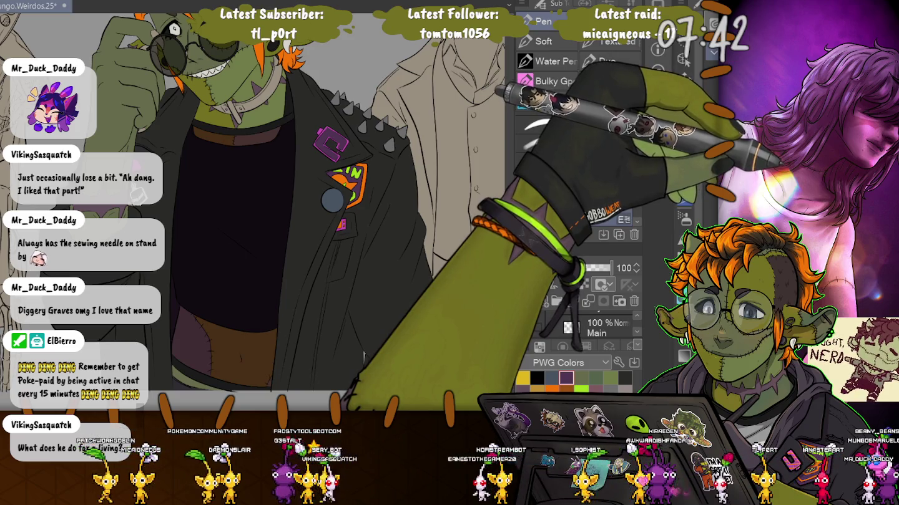
Paste the mesh pattern layer, scale it to a fine fishnet, and trim it to the shirt.
{"action": "key", "text": "ctrl+v"}
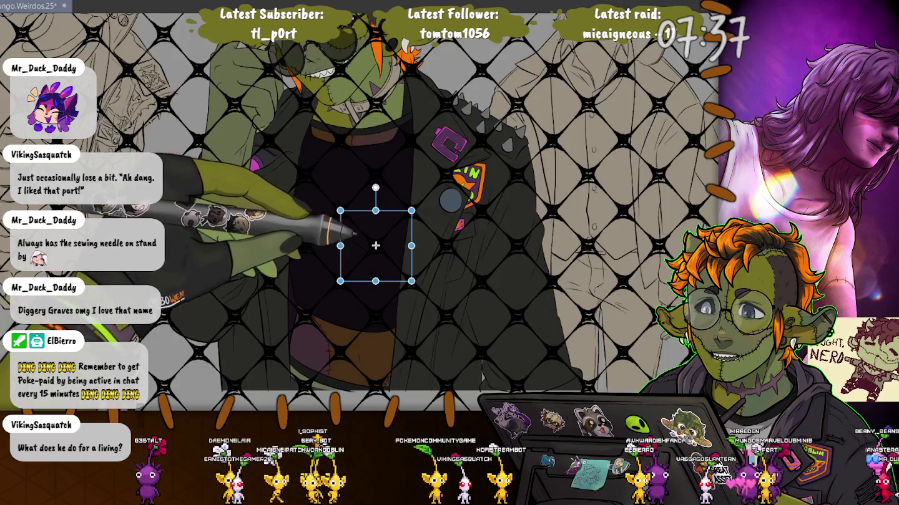
{"action": "key", "text": "Tab"}
{"action": "left_click_drag", "start_coordinate": [382, 252], "coordinate": [346, 216]}
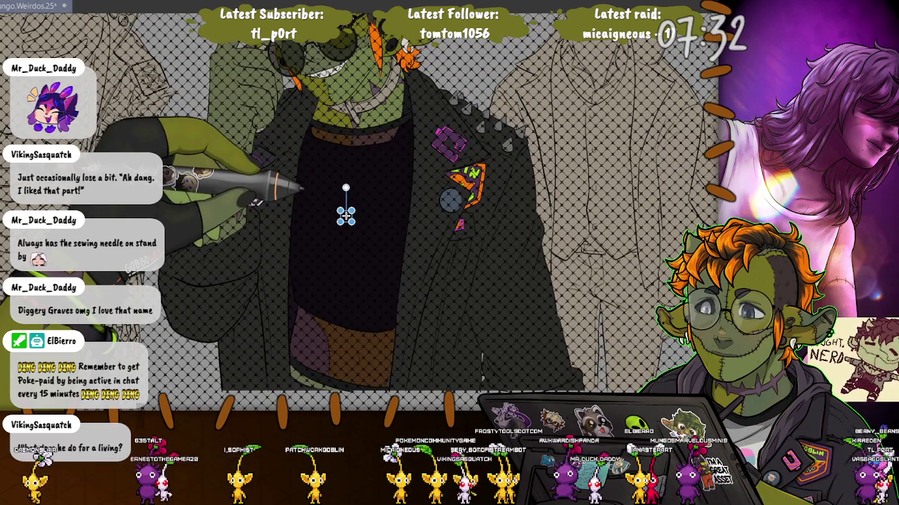
{"action": "scroll", "coordinate": [300, 265], "scroll_direction": "up", "scroll_amount": 4}
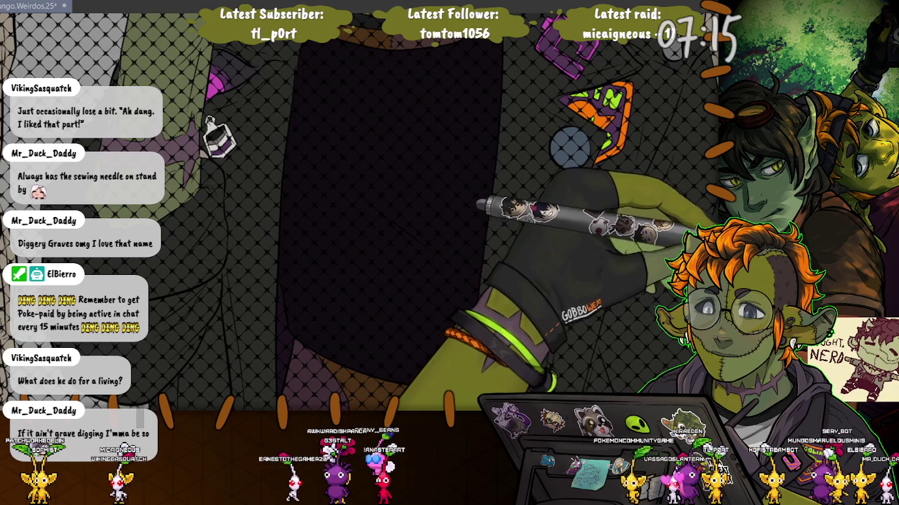
{"action": "left_click", "coordinate": [387, 188]}
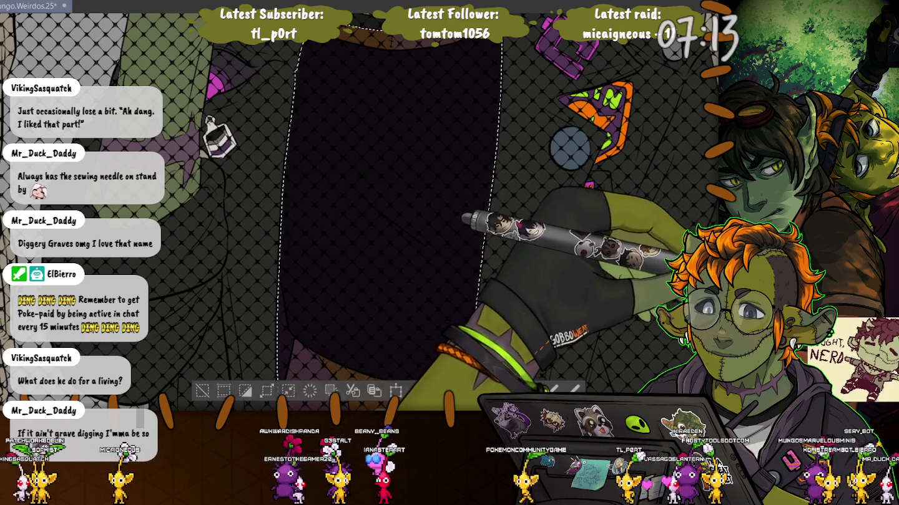
{"action": "key", "text": "ctrl+d"}
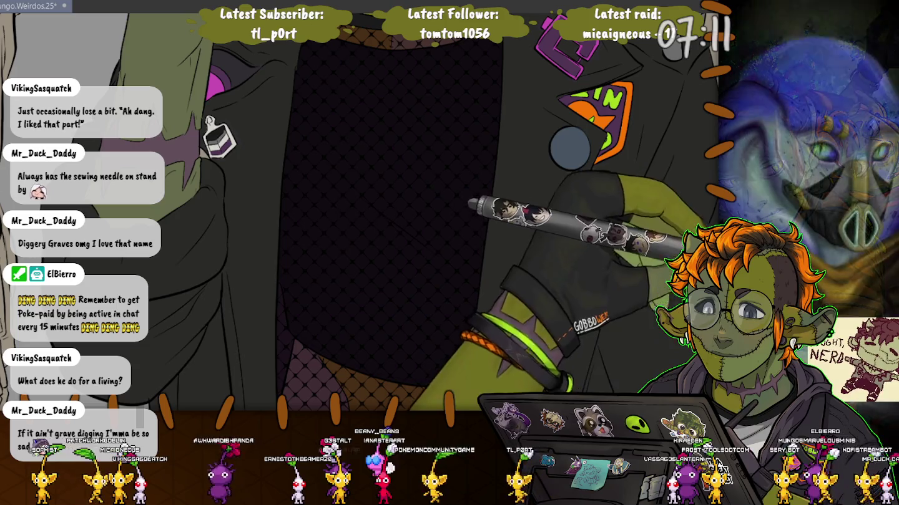
{"action": "scroll", "coordinate": [360, 212], "scroll_direction": "down", "scroll_amount": 3}
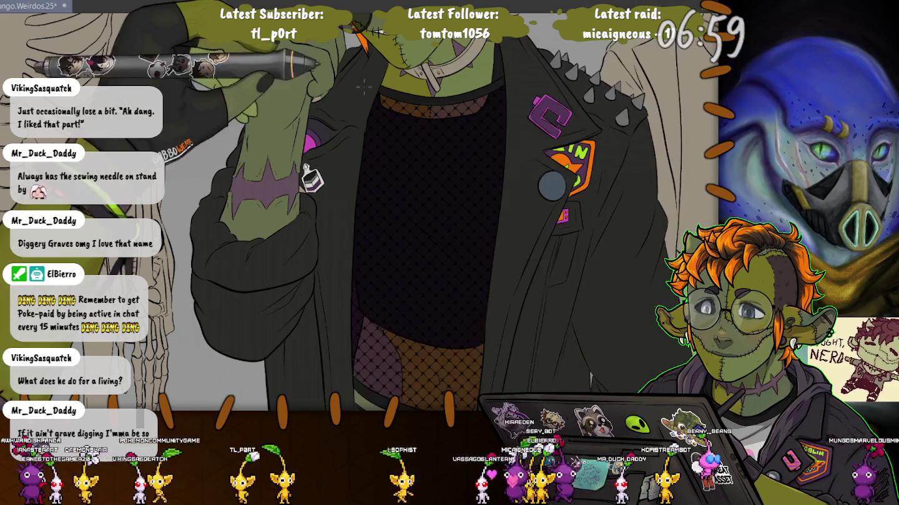
{"action": "left_click_drag", "start_coordinate": [564, 362], "coordinate": [337, 378]}
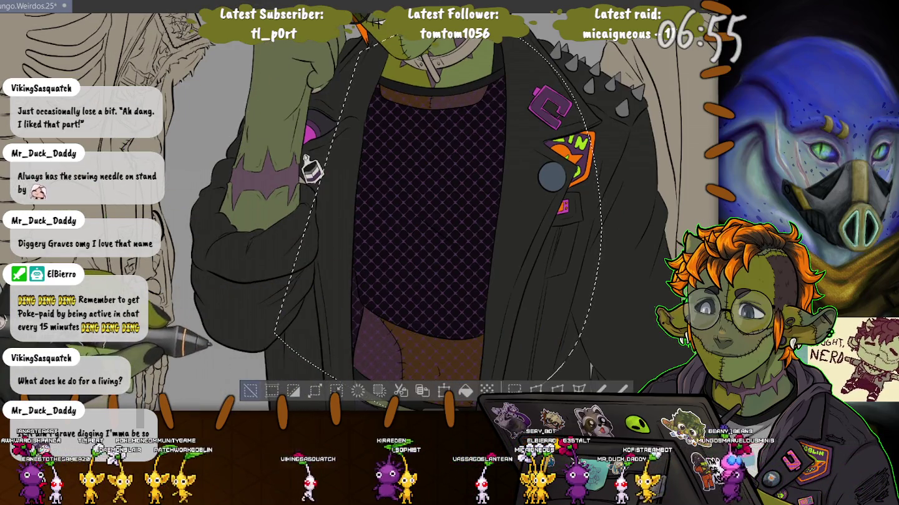
Clear the selection and undo/redo the last change to compare purple and previous shirt colours.
{"action": "key", "text": "ctrl+d"}
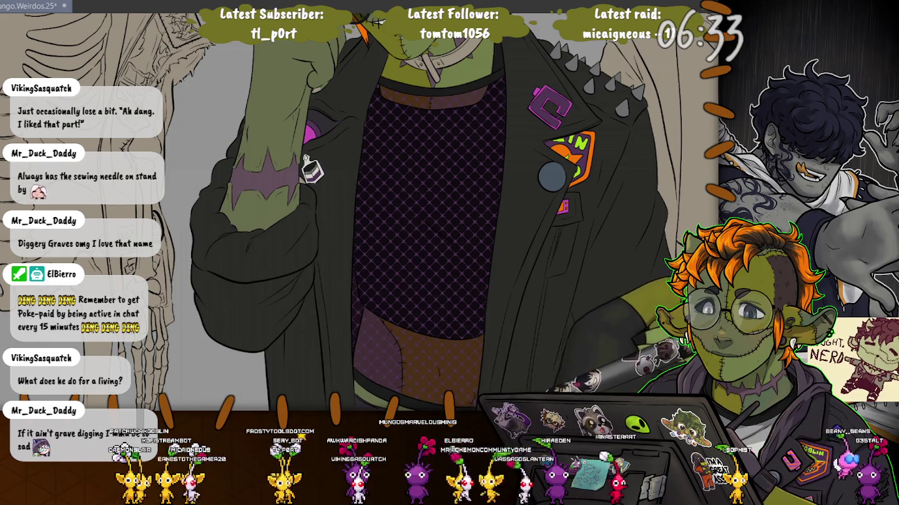
{"action": "key", "text": "ctrl+z"}
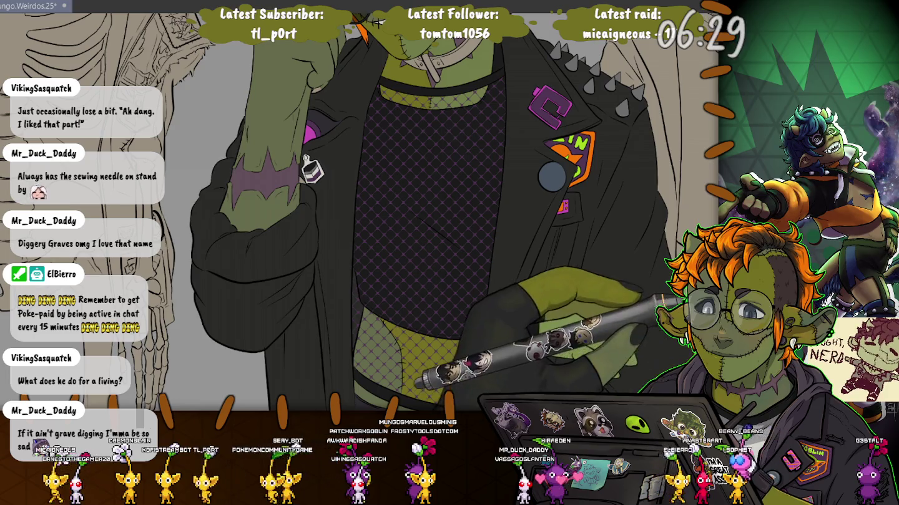
{"action": "key", "text": "ctrl+y"}
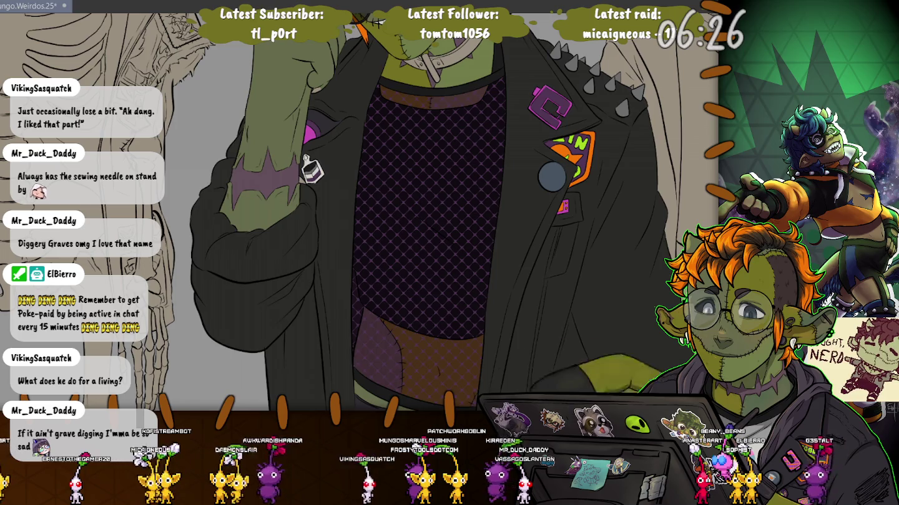
{"action": "scroll", "coordinate": [359, 206], "scroll_direction": "down", "scroll_amount": 3}
{"action": "scroll", "coordinate": [359, 206], "scroll_direction": "down", "scroll_amount": 2}
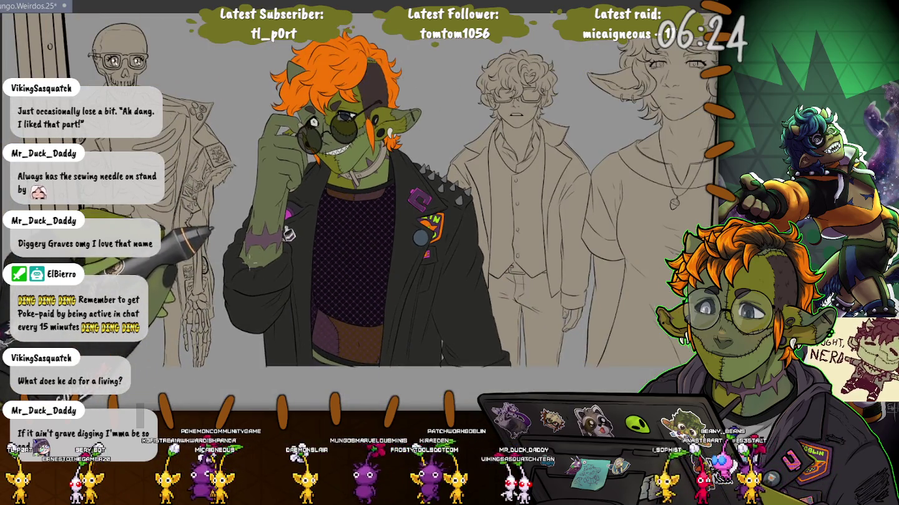
Fill the mesh shirt with a darker, near-black colour and release the selection.
{"action": "scroll", "coordinate": [276, 285], "scroll_direction": "up", "scroll_amount": 3}
{"action": "scroll", "coordinate": [277, 284], "scroll_direction": "up", "scroll_amount": 1}
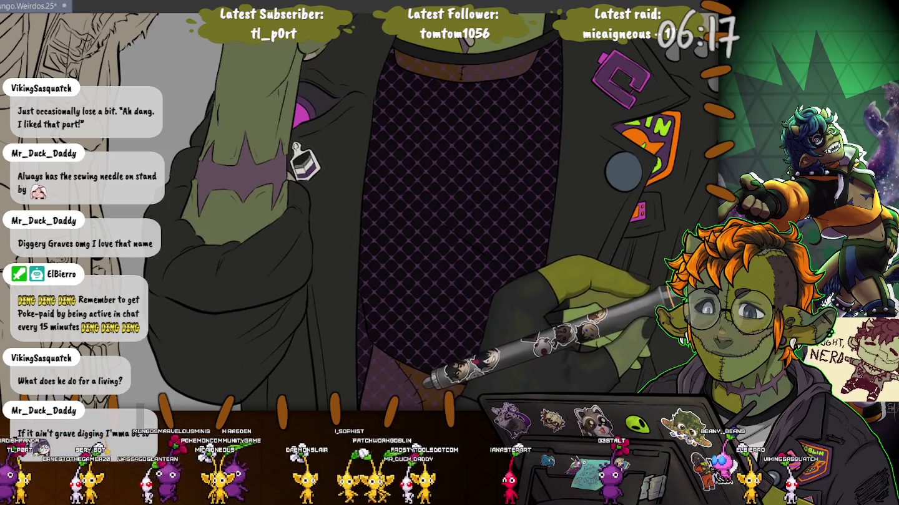
{"action": "key", "text": "alt+BackSpace"}
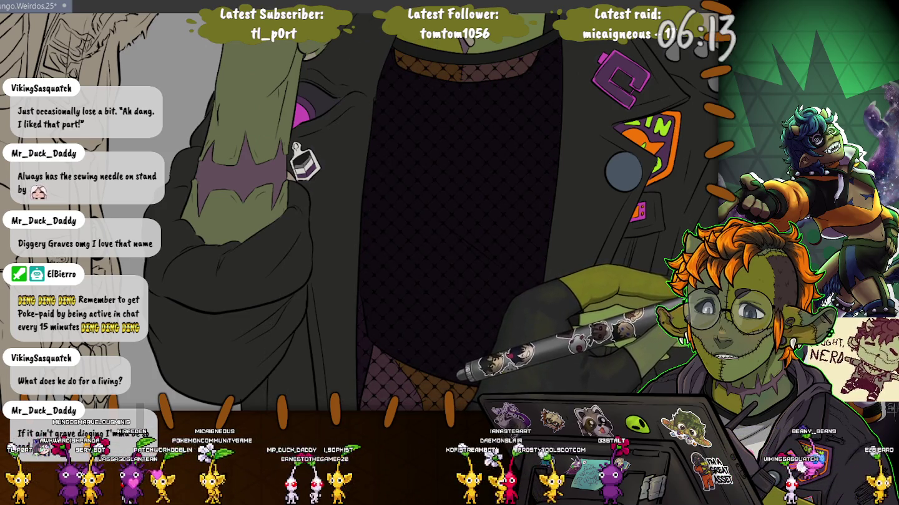
{"action": "key", "text": "ctrl+shift+d"}
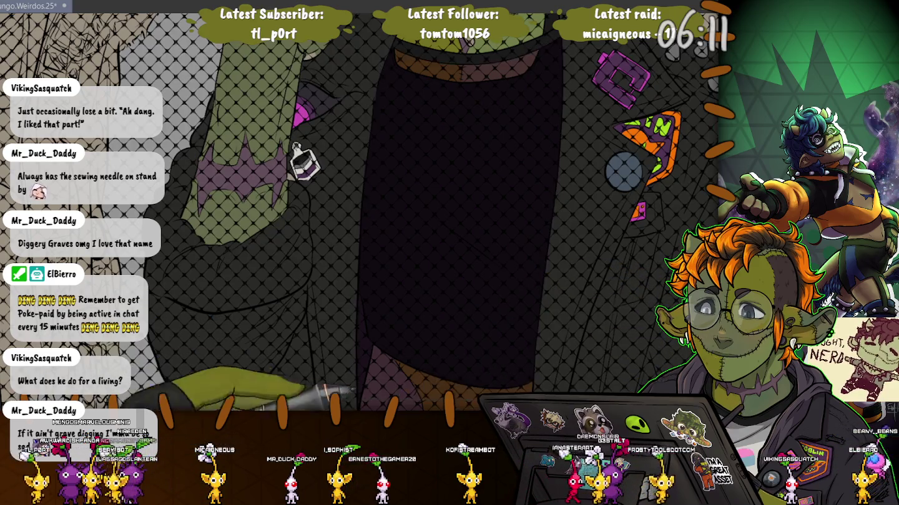
{"action": "key", "text": "ctrl+shift+a"}
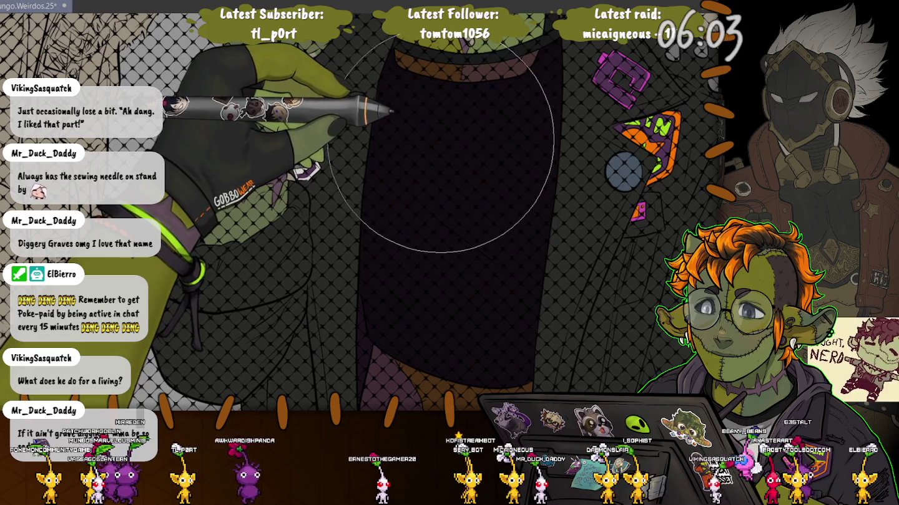
Shrink the brush, then select and release the dark jacket shape.
{"action": "key", "text": "bracketleft"}
{"action": "key", "text": "bracketleft"}
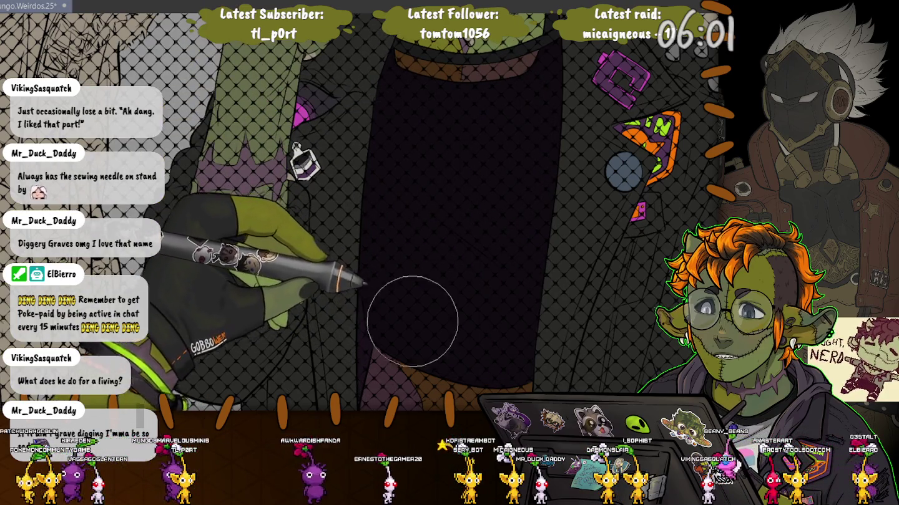
{"action": "key", "text": "bracketleft"}
{"action": "key", "text": "bracketleft"}
{"action": "key", "text": "bracketleft"}
{"action": "key", "text": "bracketleft"}
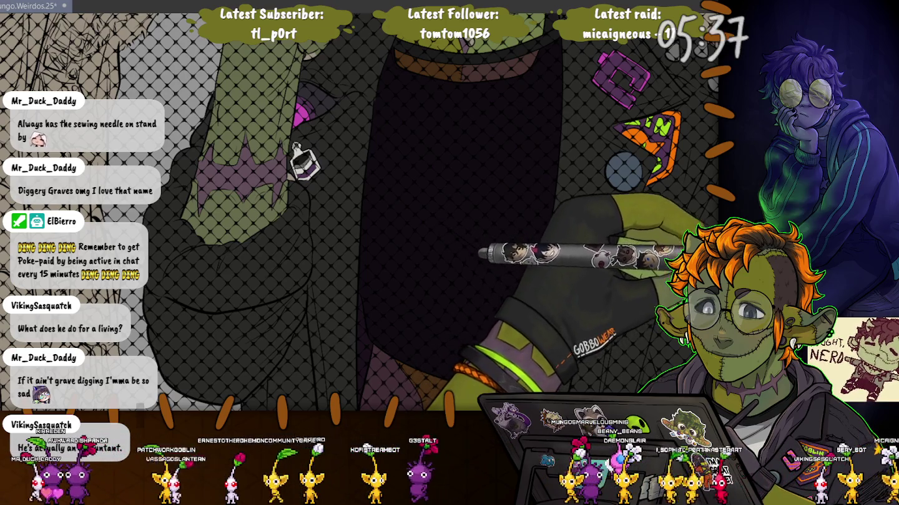
{"action": "left_click", "coordinate": [630, 306]}
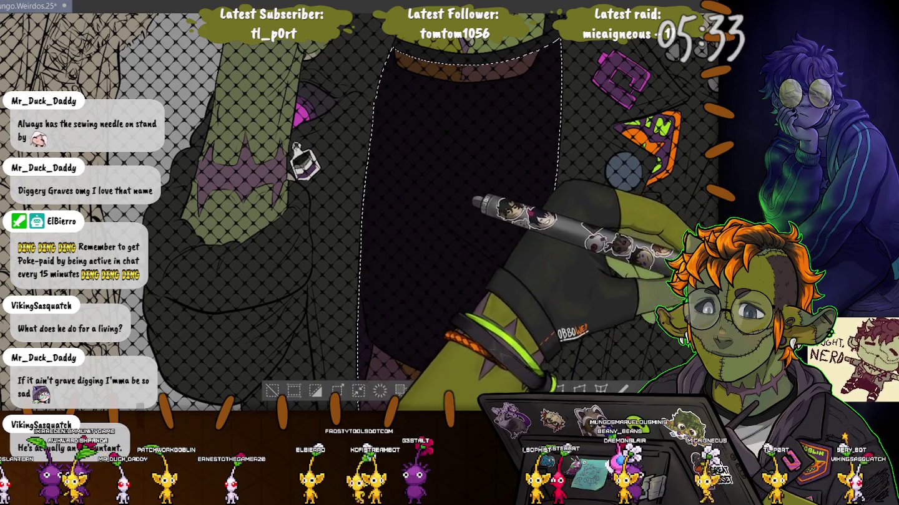
{"action": "key", "text": "ctrl+d"}
{"action": "scroll", "coordinate": [252, 301], "scroll_direction": "down", "scroll_amount": 5}
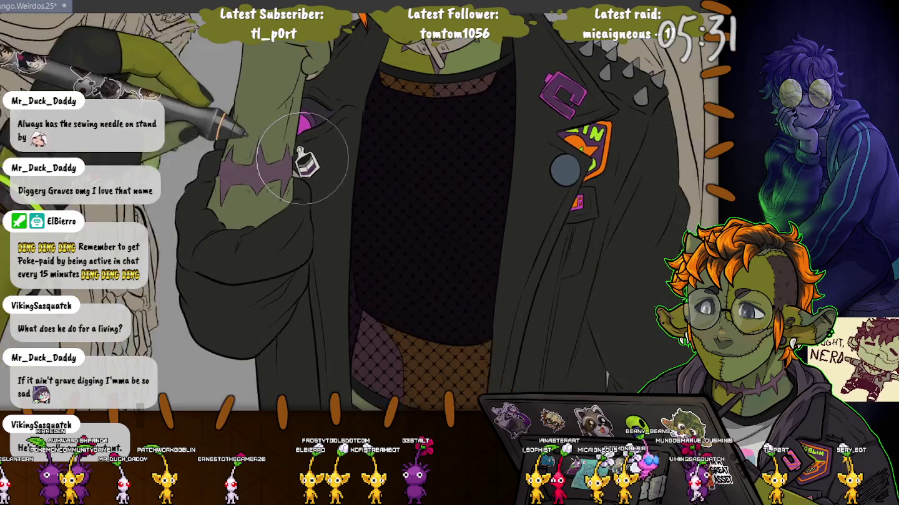
{"action": "scroll", "coordinate": [251, 309], "scroll_direction": "up", "scroll_amount": 1}
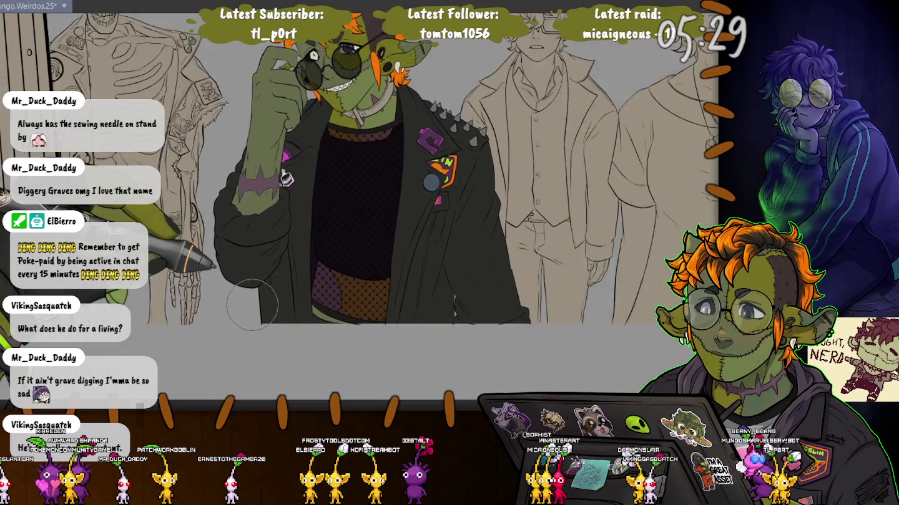
{"action": "scroll", "coordinate": [253, 307], "scroll_direction": "up", "scroll_amount": 3}
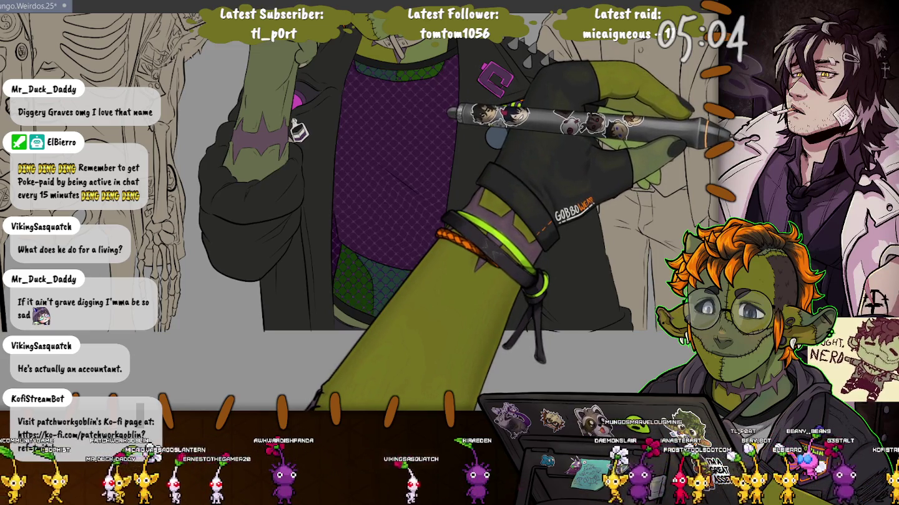
{"action": "key", "text": "ctrl+z"}
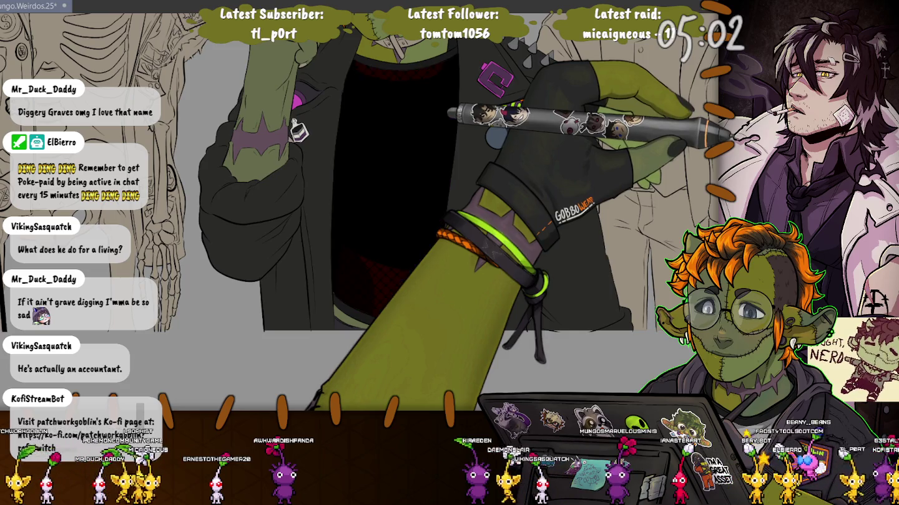
{"action": "key", "text": "ctrl+z"}
{"action": "key", "text": "ctrl+z"}
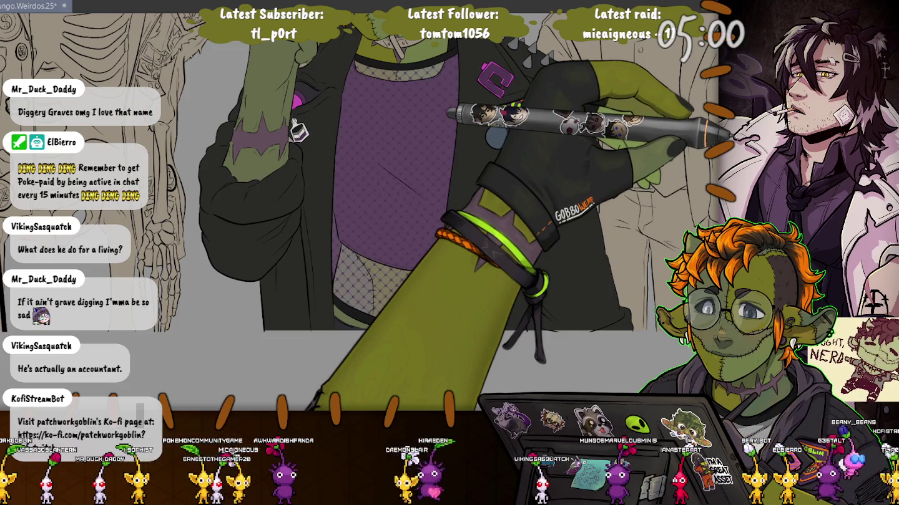
{"action": "key", "text": "ctrl+z"}
{"action": "key", "text": "ctrl+z"}
{"action": "key", "text": "ctrl+z"}
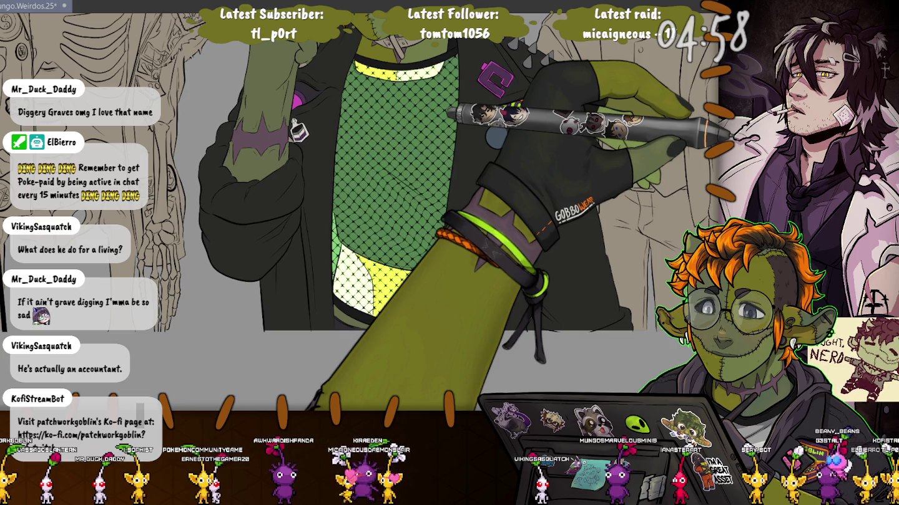
{"action": "key", "text": "ctrl+z"}
{"action": "key", "text": "ctrl+z"}
{"action": "key", "text": "ctrl+y"}
{"action": "key", "text": "ctrl+z"}
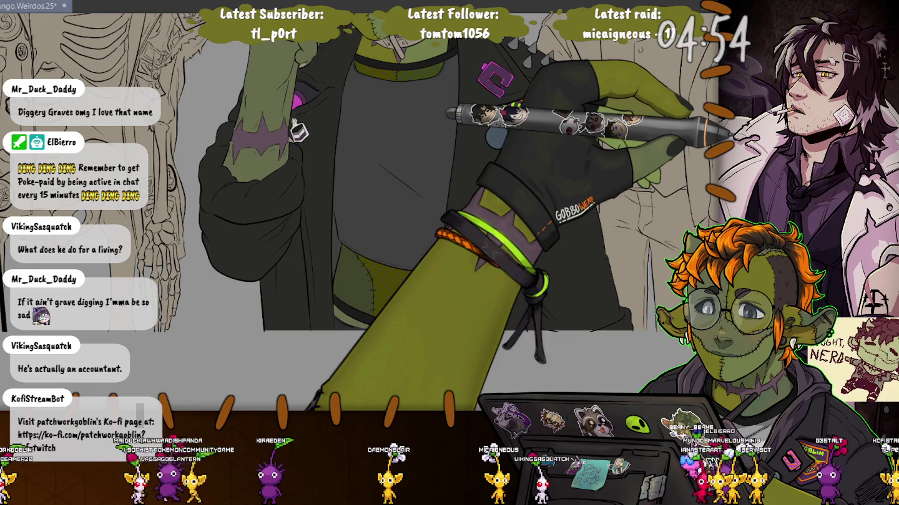
{"action": "key", "text": "ctrl+y"}
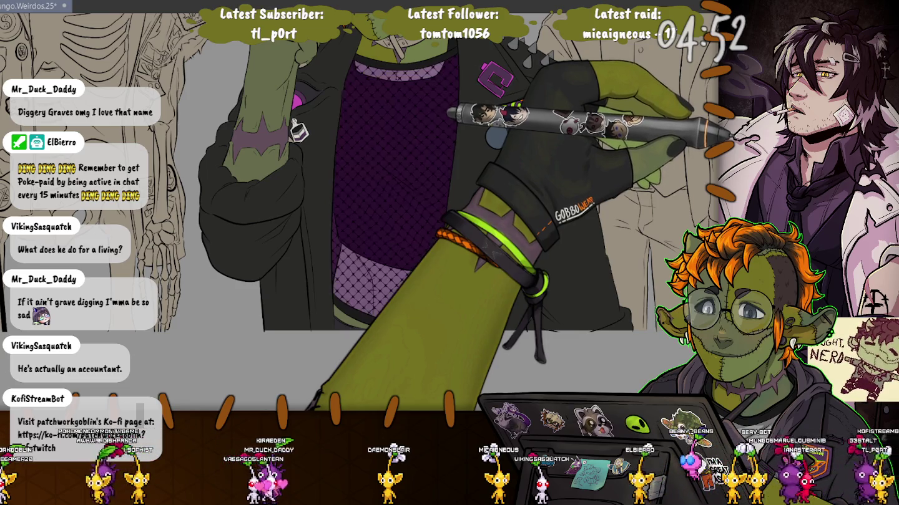
{"action": "key", "text": "ctrl+y"}
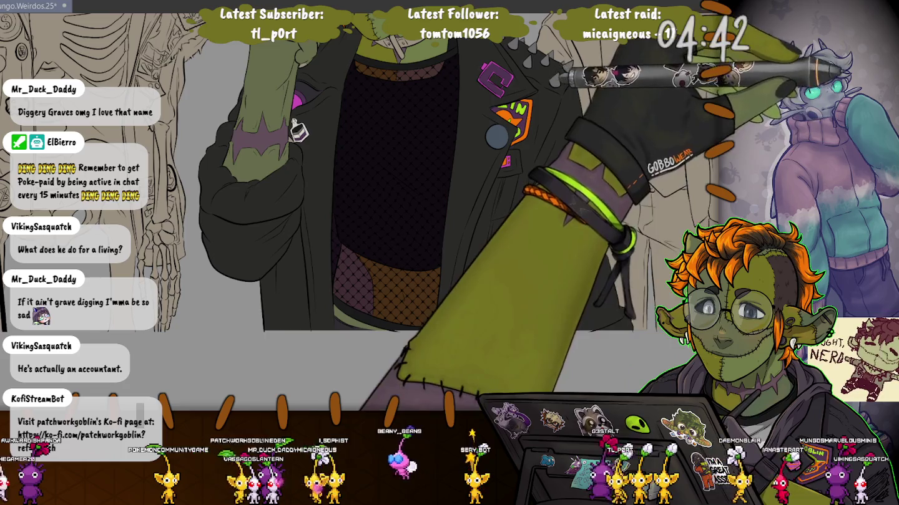
{"action": "mouse_move", "coordinate": [339, 32]}
{"action": "left_mouse_down"}
{"action": "mouse_move", "coordinate": [310, 361]}
{"action": "mouse_move", "coordinate": [281, 88]}
{"action": "left_mouse_up"}
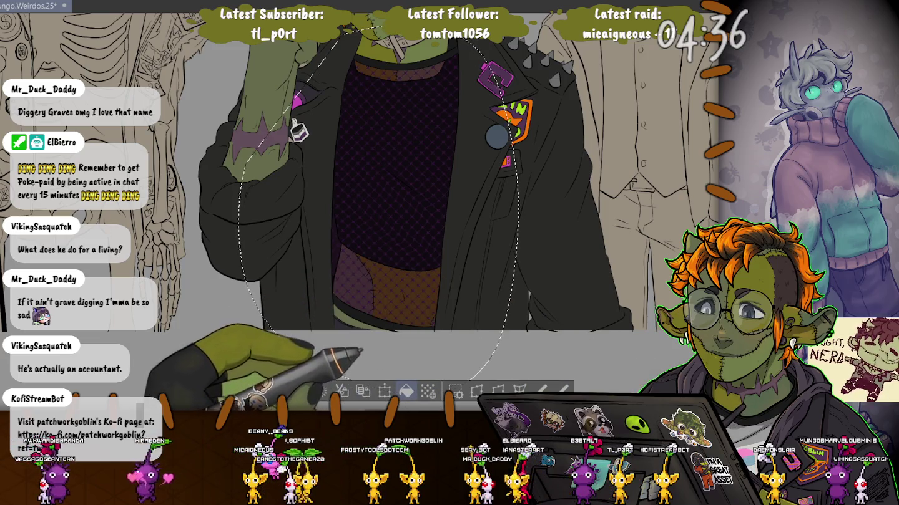
{"action": "key", "text": "ctrl+d"}
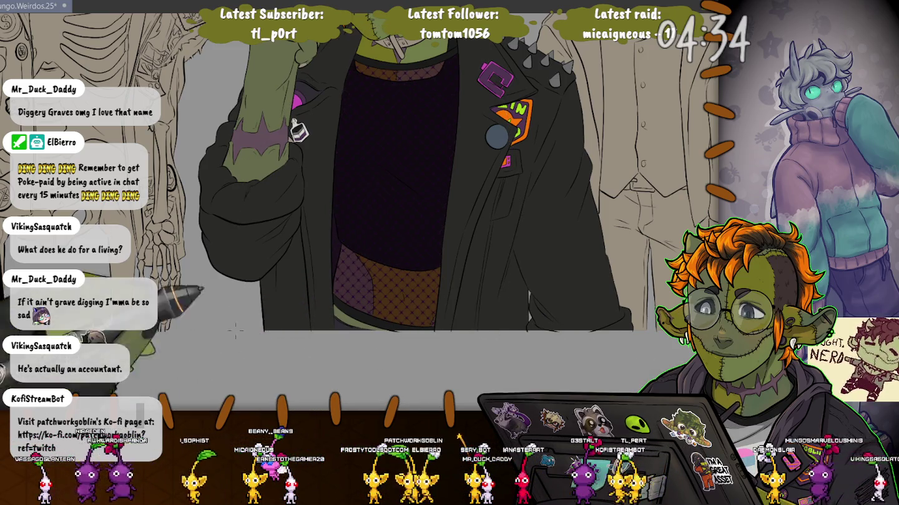
{"action": "key", "text": "ctrl+0"}
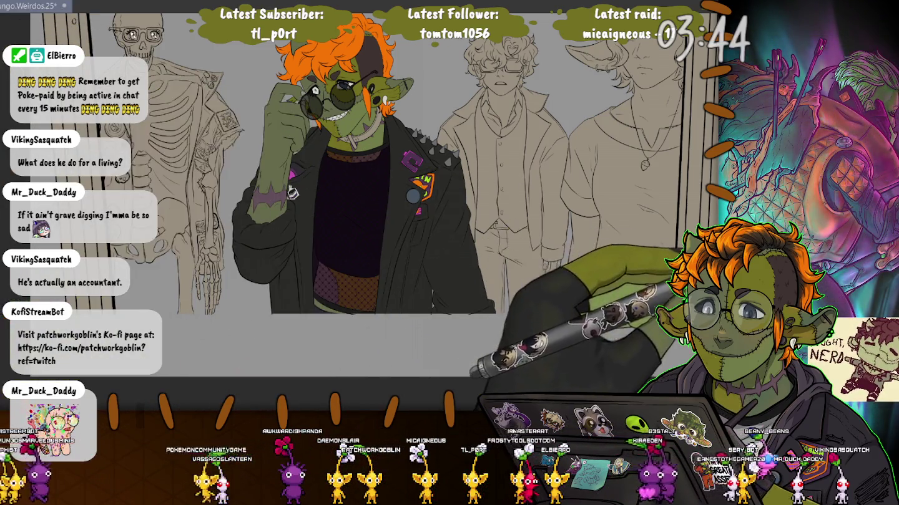
Zoom in on the collar and restore the purple collar strap and face stitches.
{"action": "scroll", "coordinate": [349, 188], "scroll_direction": "up", "scroll_amount": 5}
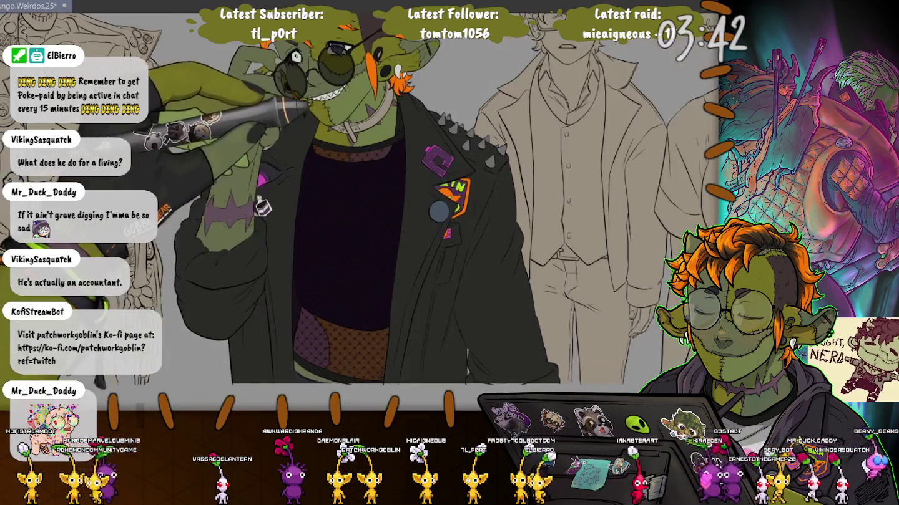
{"action": "scroll", "coordinate": [375, 131], "scroll_direction": "up", "scroll_amount": 3}
{"action": "key", "text": "ctrl+z"}
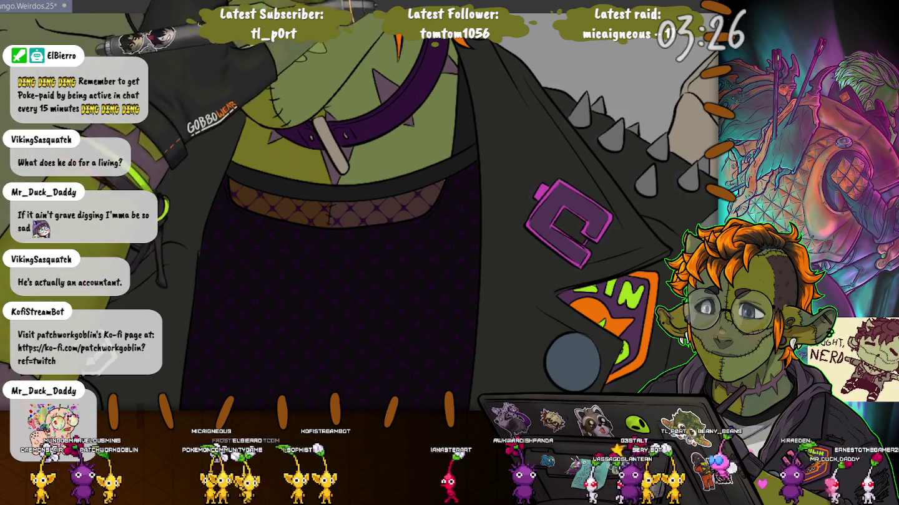
{"action": "left_click_drag", "start_coordinate": [428, 14], "coordinate": [447, 109]}
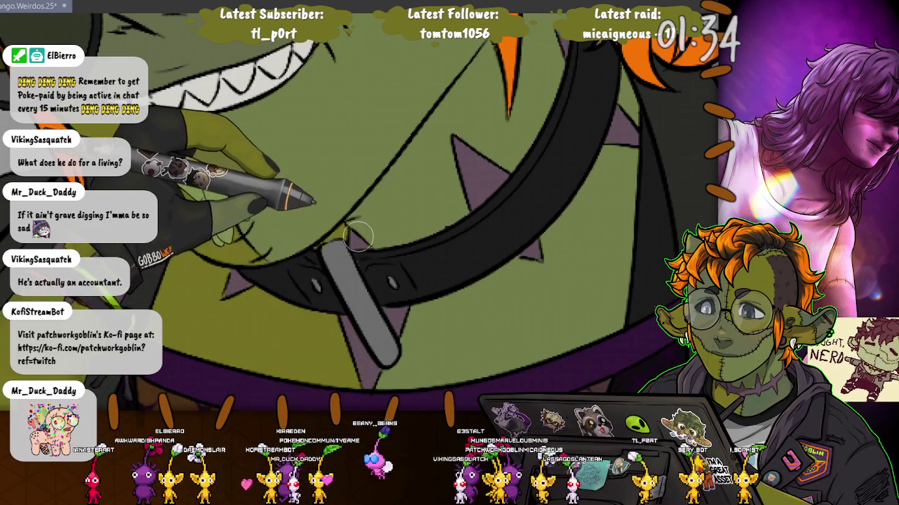
Rotate the canvas along the collar's curve, then back toward upright.
{"action": "left_click_drag", "start_coordinate": [442, 172], "coordinate": [501, 309]}
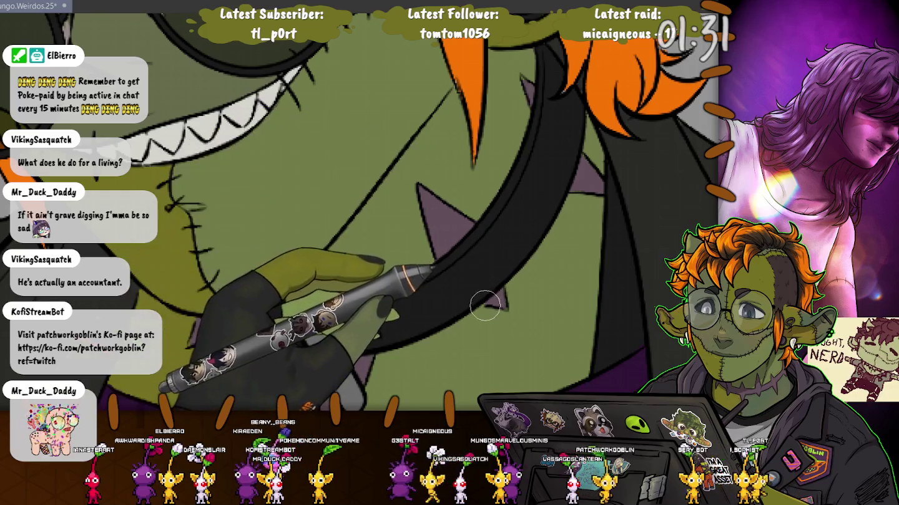
{"action": "left_click_drag", "start_coordinate": [507, 310], "coordinate": [526, 172]}
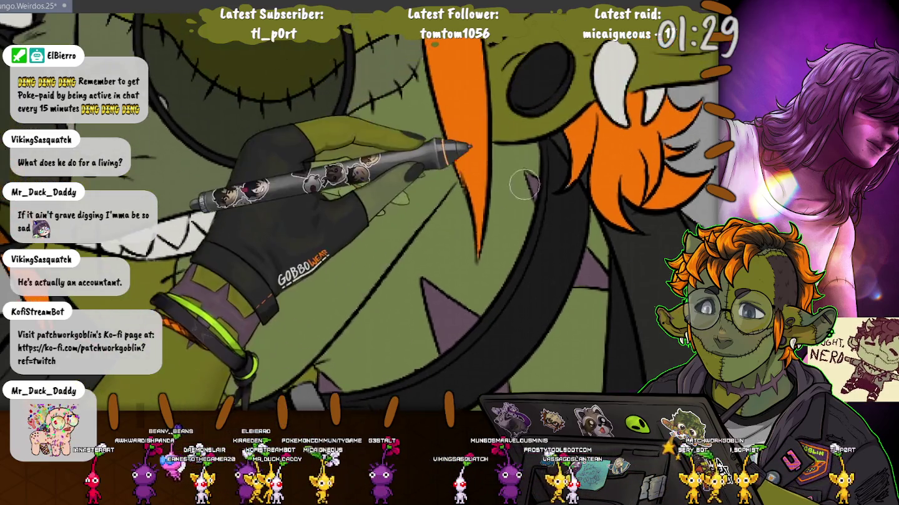
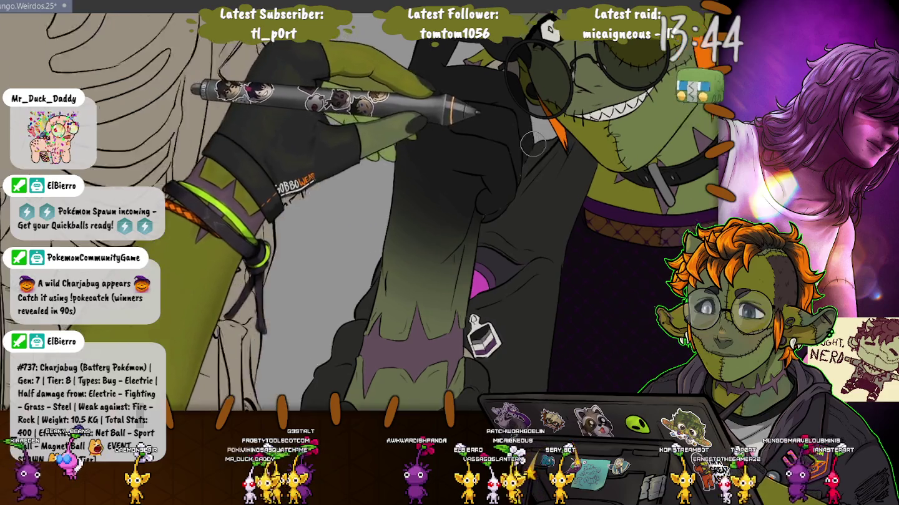
Frame the jacket sleeve, make the brush smaller, then zoom back out toward the head.
{"action": "left_click_drag", "start_coordinate": [667, 181], "coordinate": [521, 161]}
{"action": "scroll", "coordinate": [521, 161], "scroll_direction": "up", "scroll_amount": 2}
{"action": "key", "text": "bracketleft"}
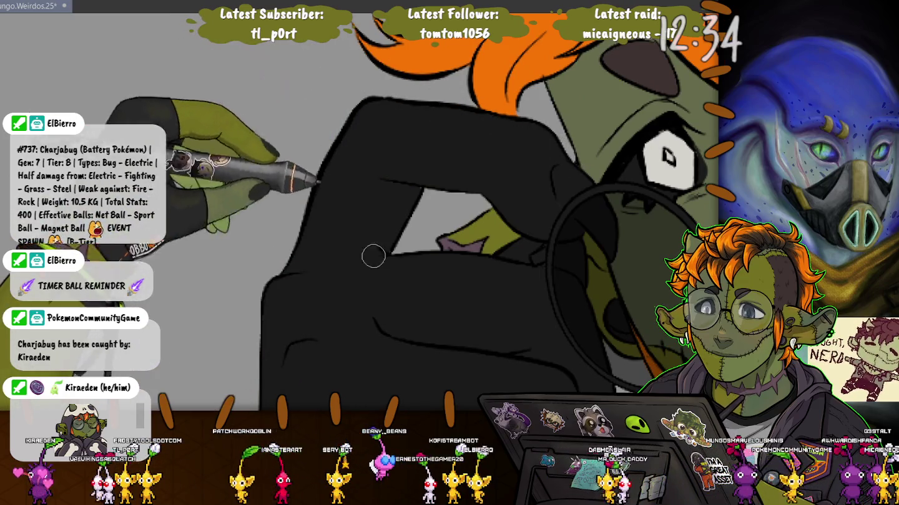
{"action": "key", "text": "ctrl+minus"}
{"action": "key", "text": "ctrl+minus"}
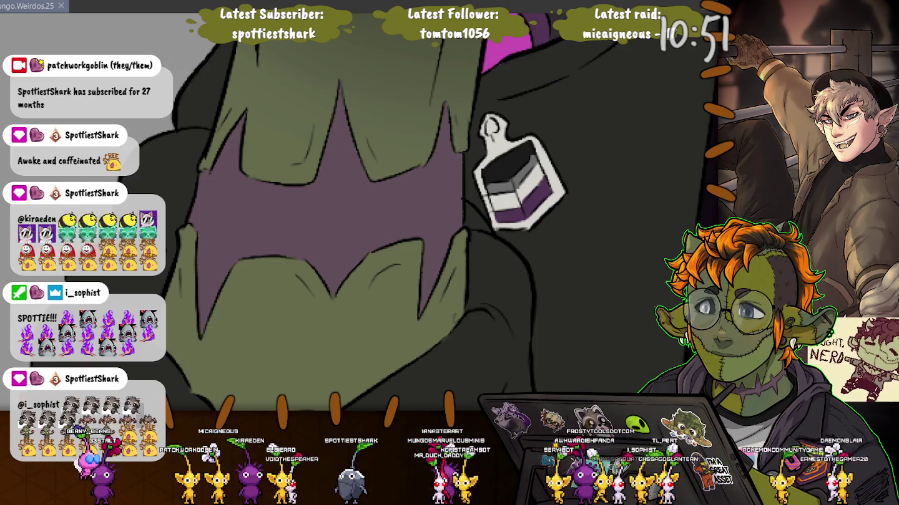
Add a brush stroke to the purple spiked sleeve cuff and zoom out to the whole figure.
{"action": "left_click", "coordinate": [566, 297]}
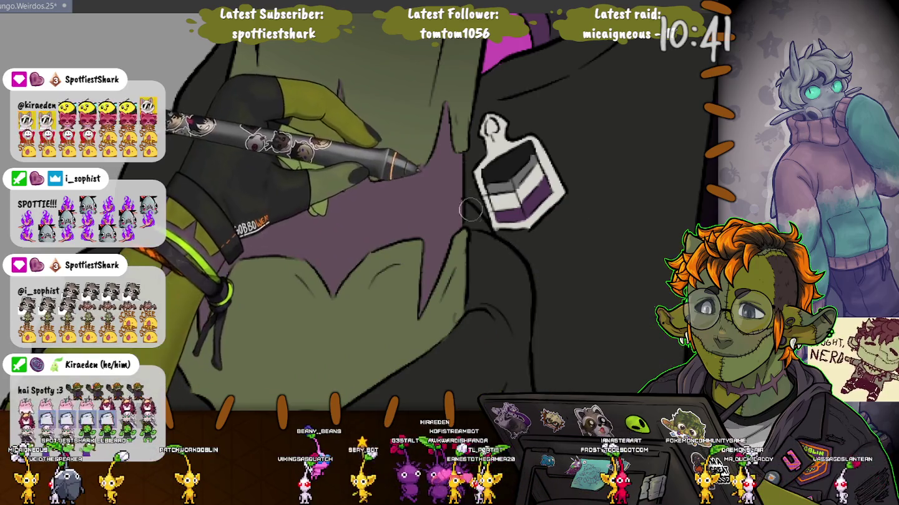
{"action": "scroll", "coordinate": [455, 249], "scroll_direction": "down", "scroll_amount": 3}
{"action": "scroll", "coordinate": [455, 250], "scroll_direction": "down", "scroll_amount": 3}
{"action": "scroll", "coordinate": [455, 250], "scroll_direction": "down", "scroll_amount": 3}
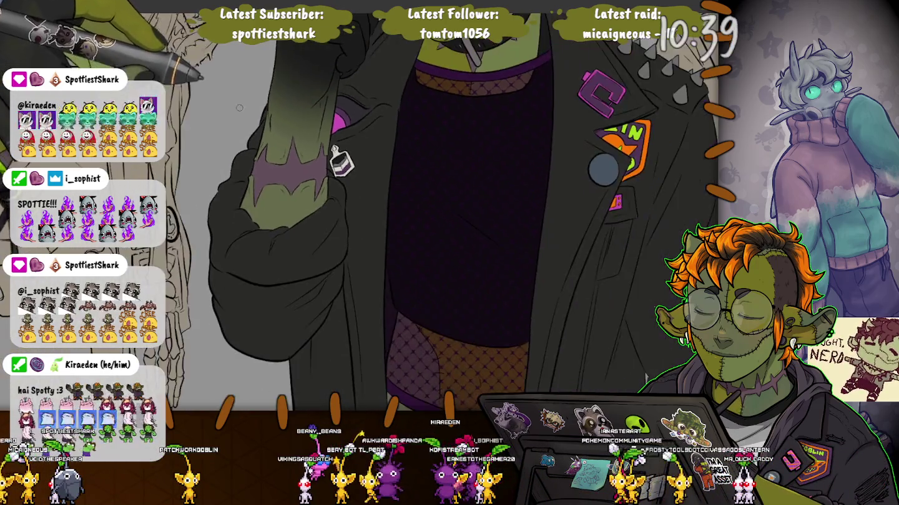
{"action": "scroll", "coordinate": [468, 175], "scroll_direction": "down", "scroll_amount": 2}
{"action": "scroll", "coordinate": [468, 174], "scroll_direction": "down", "scroll_amount": 2}
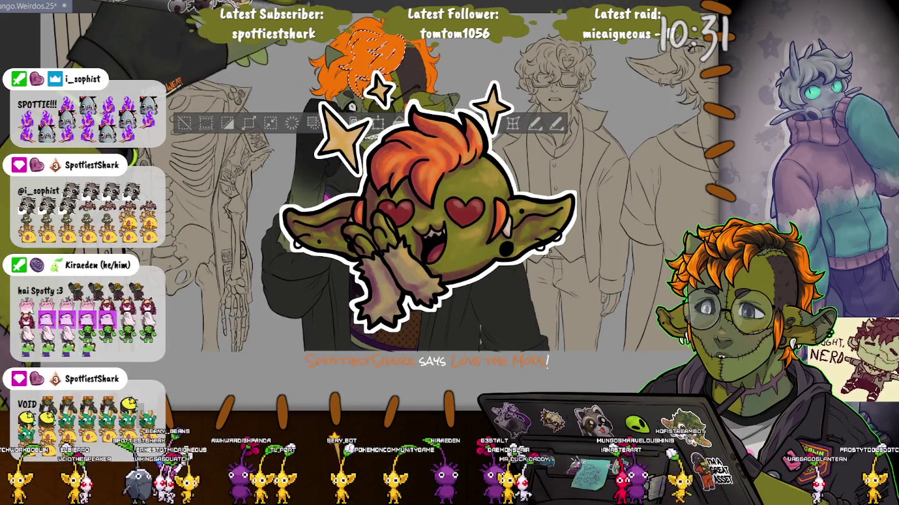
Move the floating options off the face and add the left hair area to the selection.
{"action": "scroll", "coordinate": [374, 219], "scroll_direction": "up", "scroll_amount": 5}
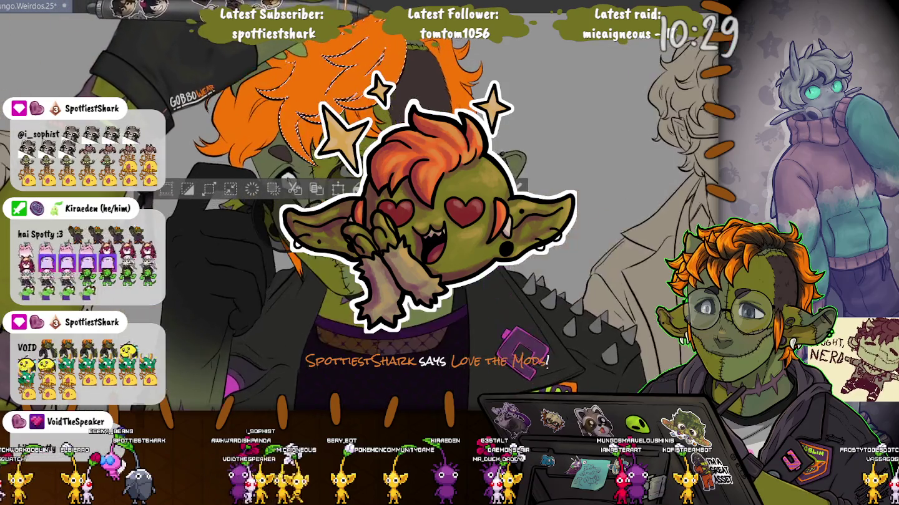
{"action": "scroll", "coordinate": [375, 218], "scroll_direction": "up", "scroll_amount": 3}
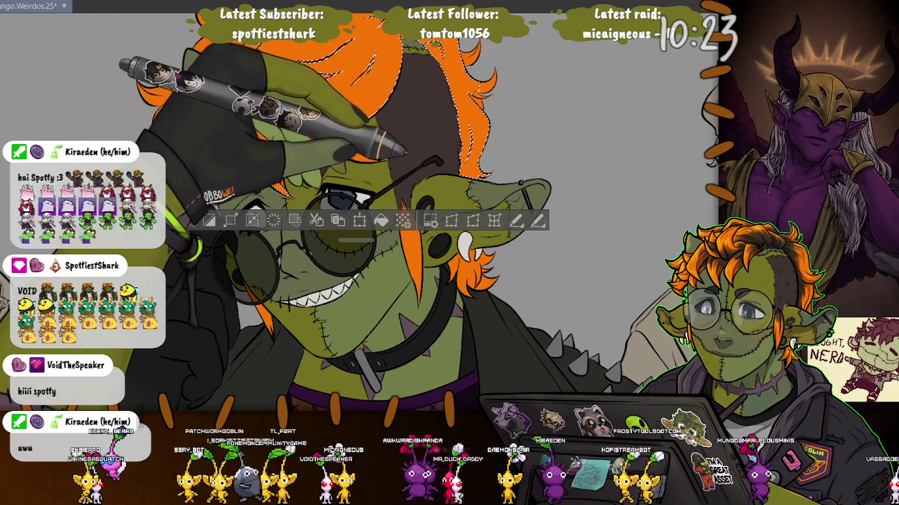
{"action": "left_click_drag", "start_coordinate": [356, 239], "coordinate": [343, 340]}
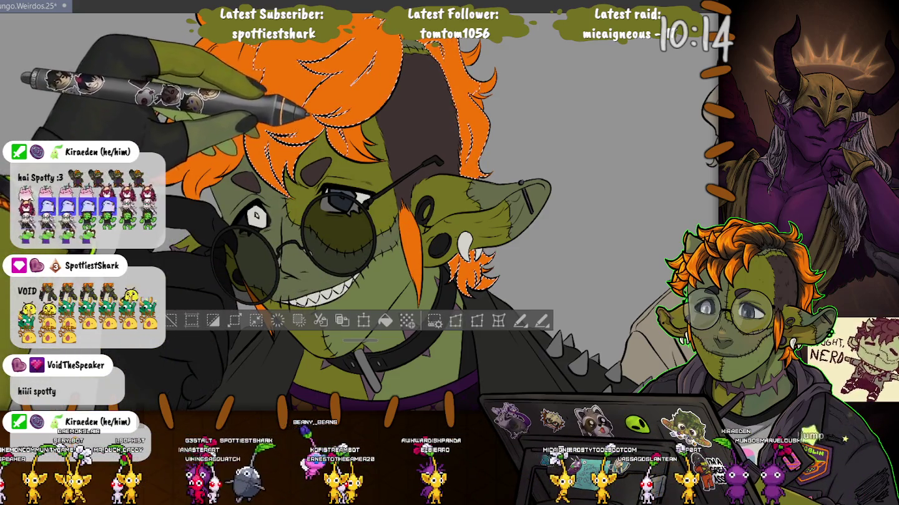
{"action": "left_click", "coordinate": [169, 106]}
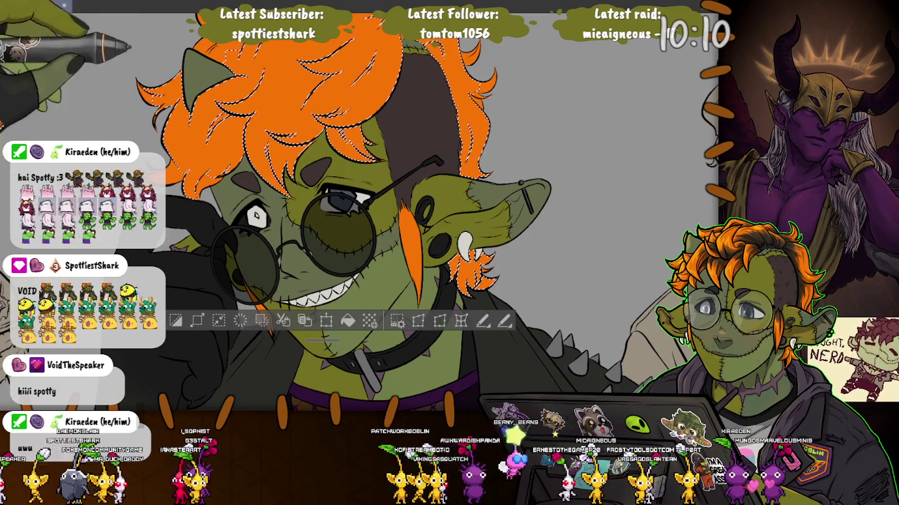
Deselect the selection around the orange hair with Ctrl+D.
{"action": "scroll", "coordinate": [387, 225], "scroll_direction": "up", "scroll_amount": 3}
{"action": "scroll", "coordinate": [387, 225], "scroll_direction": "up", "scroll_amount": 1}
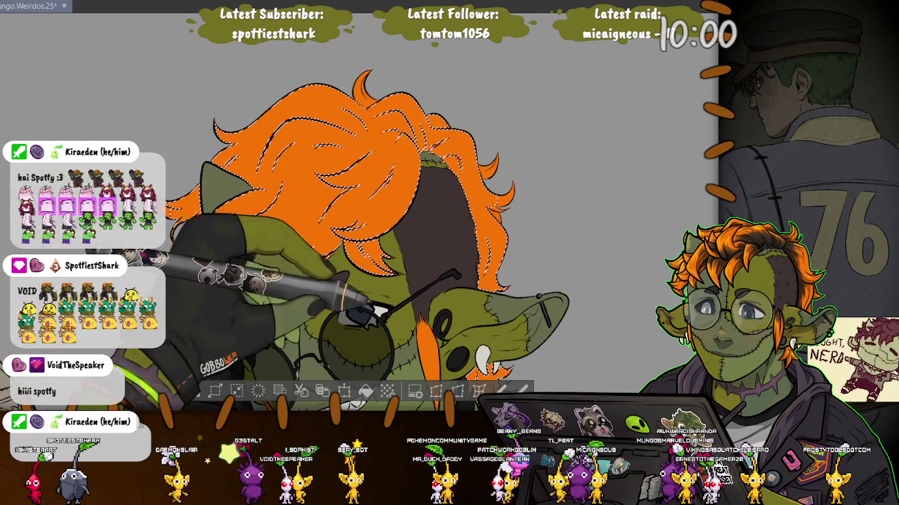
{"action": "scroll", "coordinate": [342, 213], "scroll_direction": "down", "scroll_amount": 3}
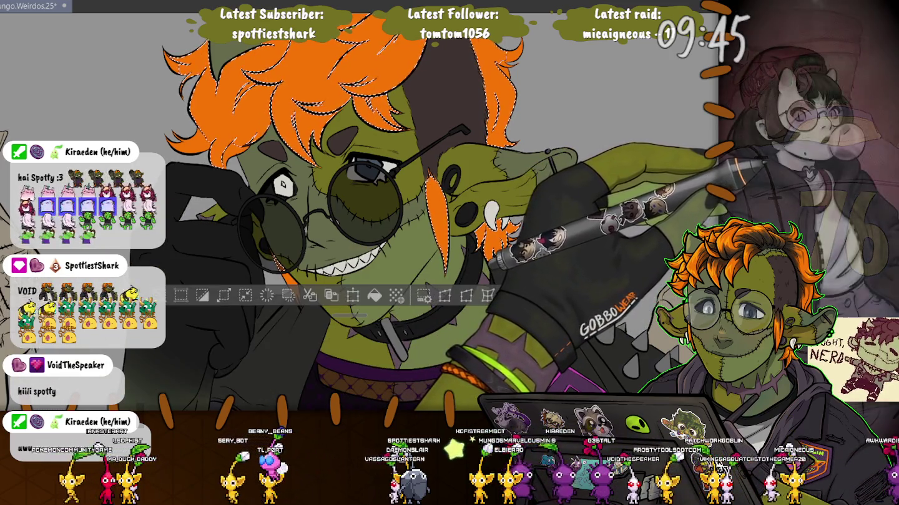
{"action": "key", "text": "ctrl+d"}
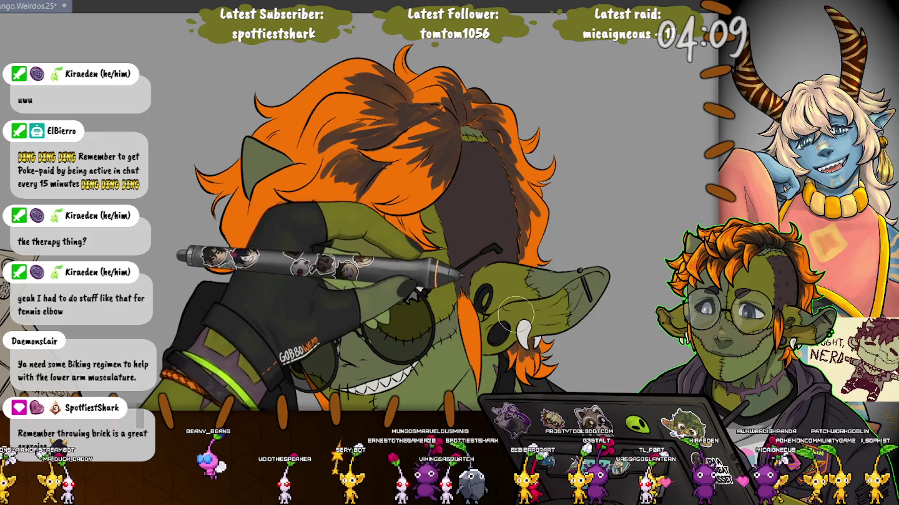
Paint a dark brown shading stroke across the crown of the orange hair.
{"action": "left_click_drag", "start_coordinate": [305, 207], "coordinate": [273, 221]}
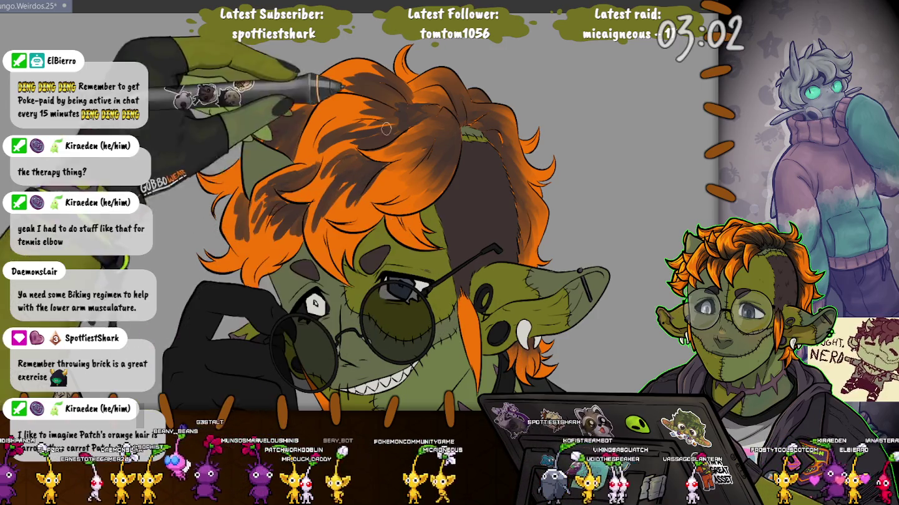
Brush dark brown shading down the left side of the orange hair.
{"action": "left_click_drag", "start_coordinate": [275, 188], "coordinate": [322, 224]}
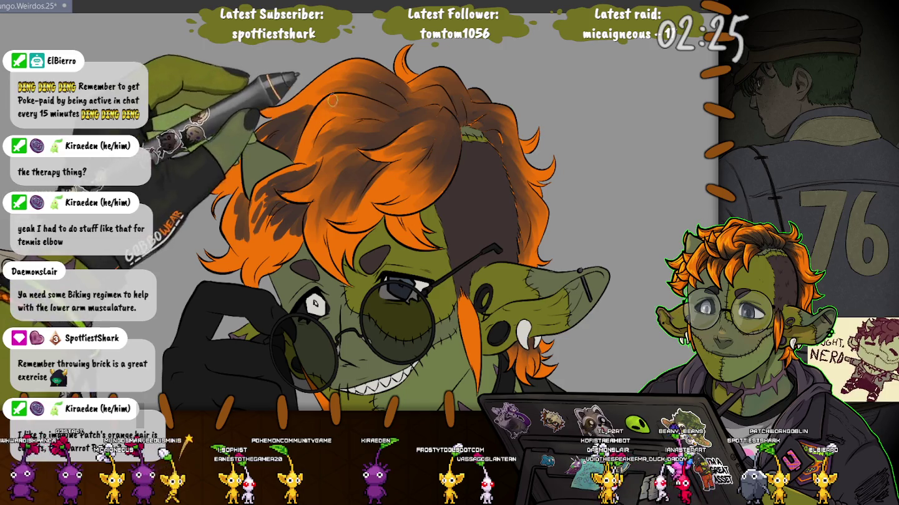
Undo the hair shading covering the left ear, then rotate the view slightly clockwise and zoom.
{"action": "key", "text": "ctrl+z"}
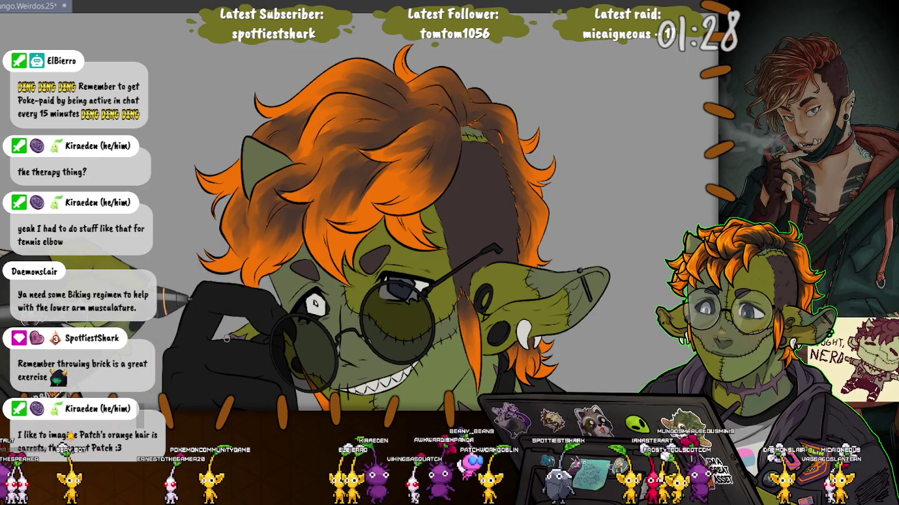
{"action": "left_click_drag", "start_coordinate": [227, 337], "coordinate": [420, 122]}
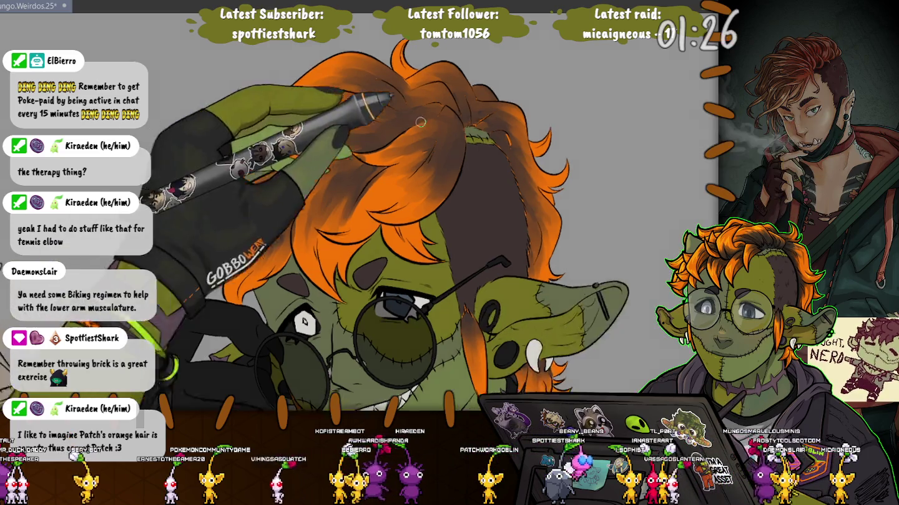
{"action": "scroll", "coordinate": [421, 121], "scroll_direction": "up", "scroll_amount": 3}
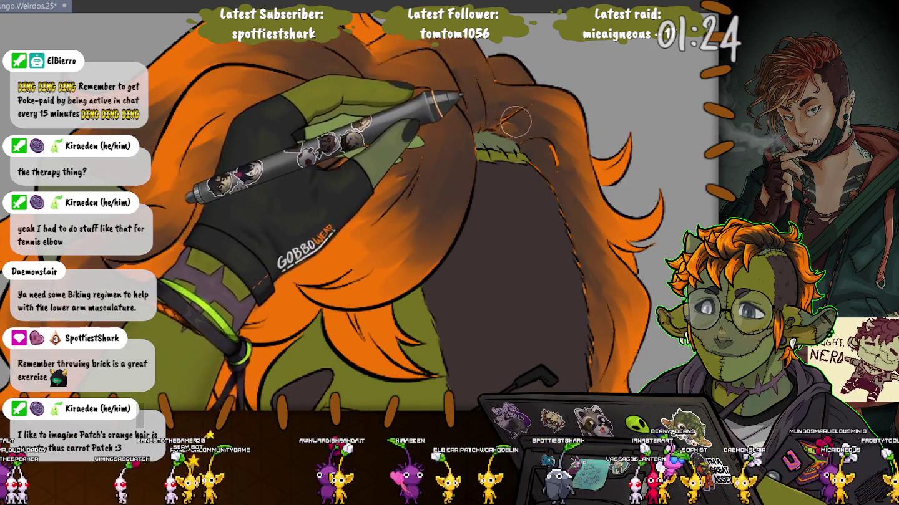